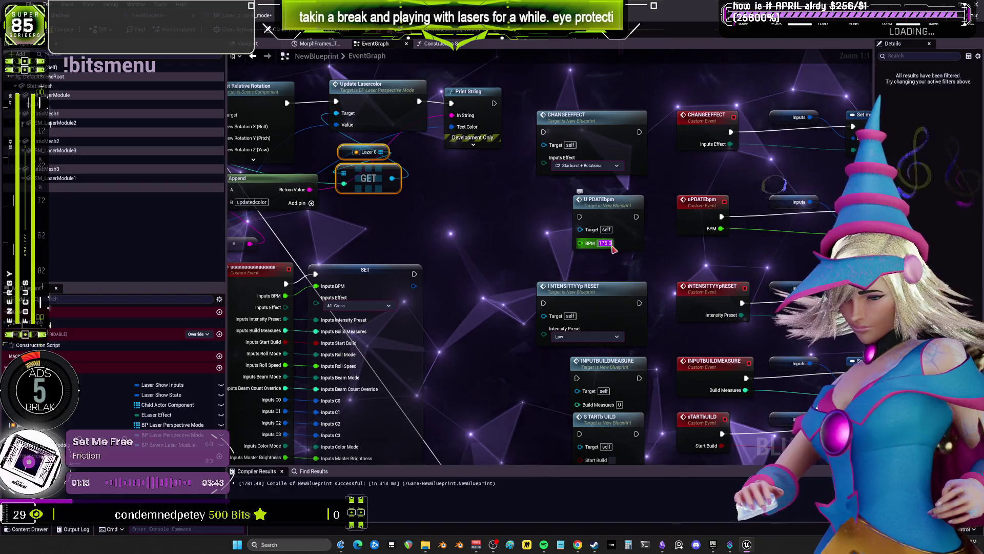
- Choose Grow with intensity, Beat pulse, Spatial split and Chase count as the four BeamMode calls' modes
scroll(480, 198, down, 3)
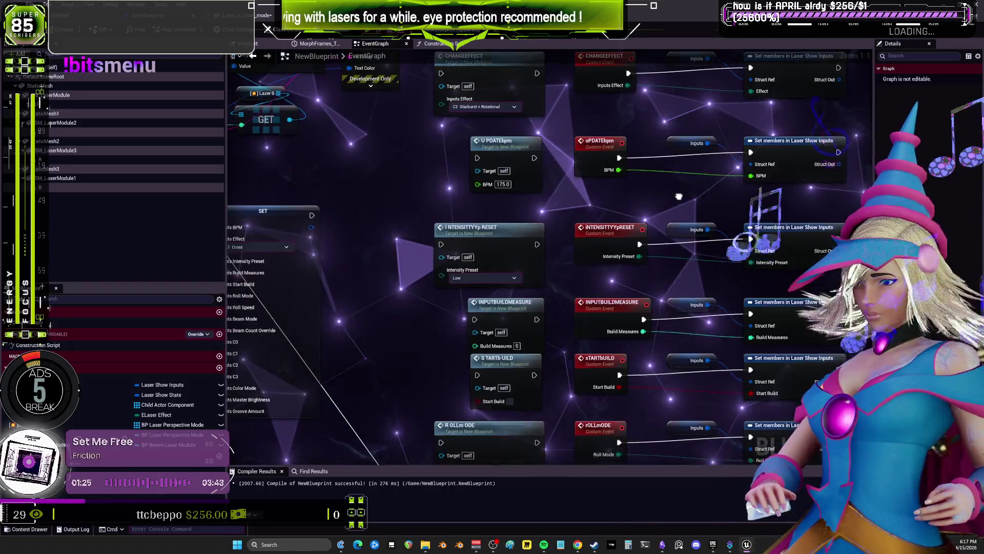
drag(679, 196, 674, 189)
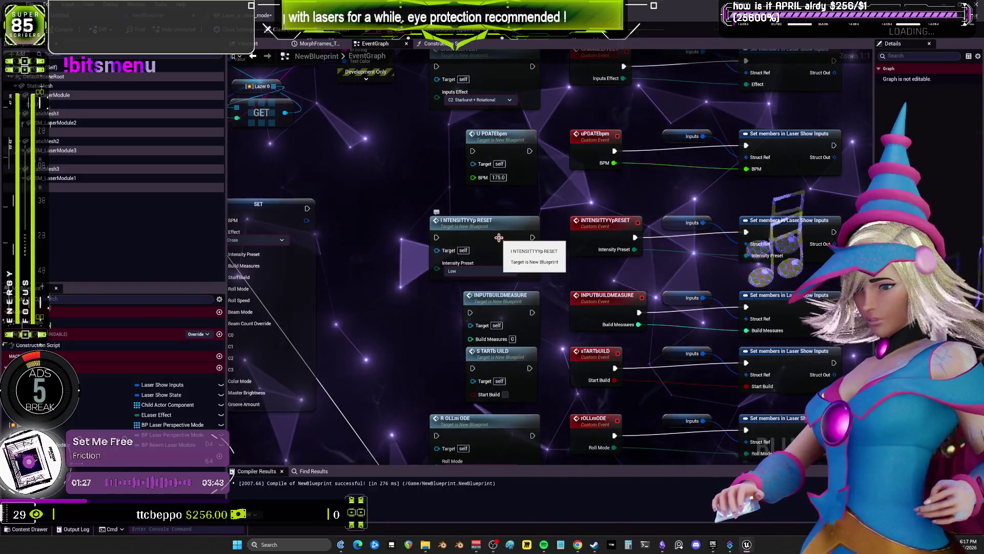
drag(530, 293, 527, 144)
mouse_move(537, 267)
mouse_down()
mouse_move(531, 205)
mouse_move(581, 66)
mouse_up()
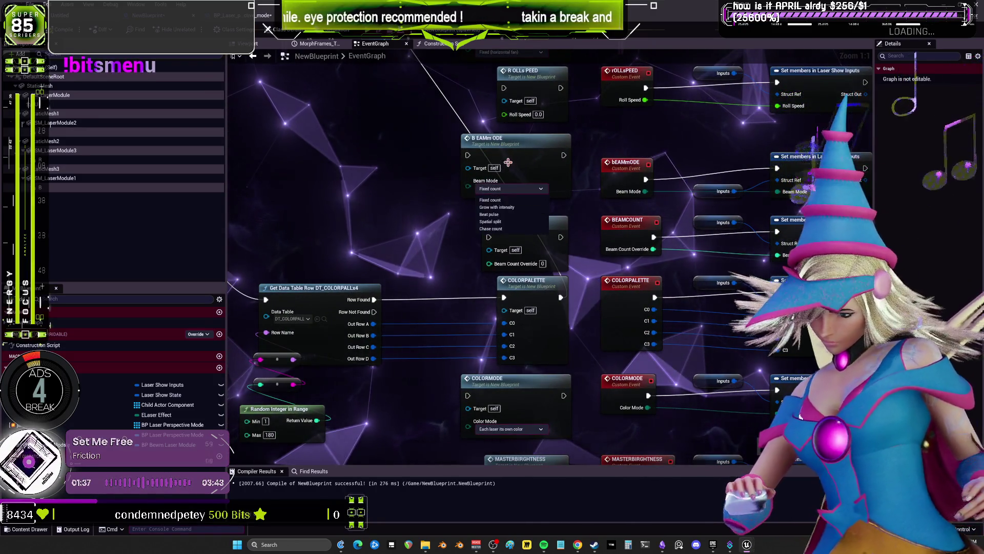
click(540, 183)
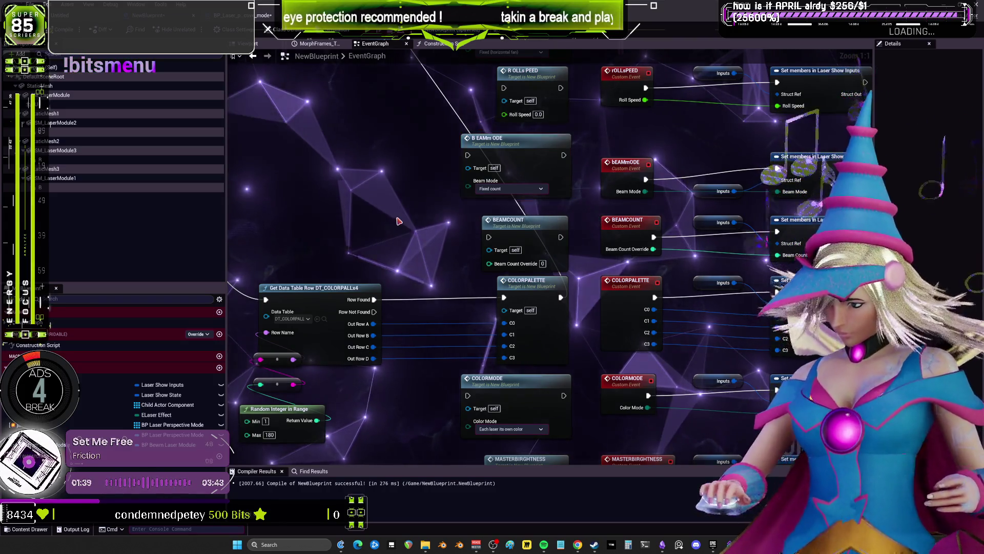
scroll(399, 220, down, 5)
scroll(399, 221, up, 4)
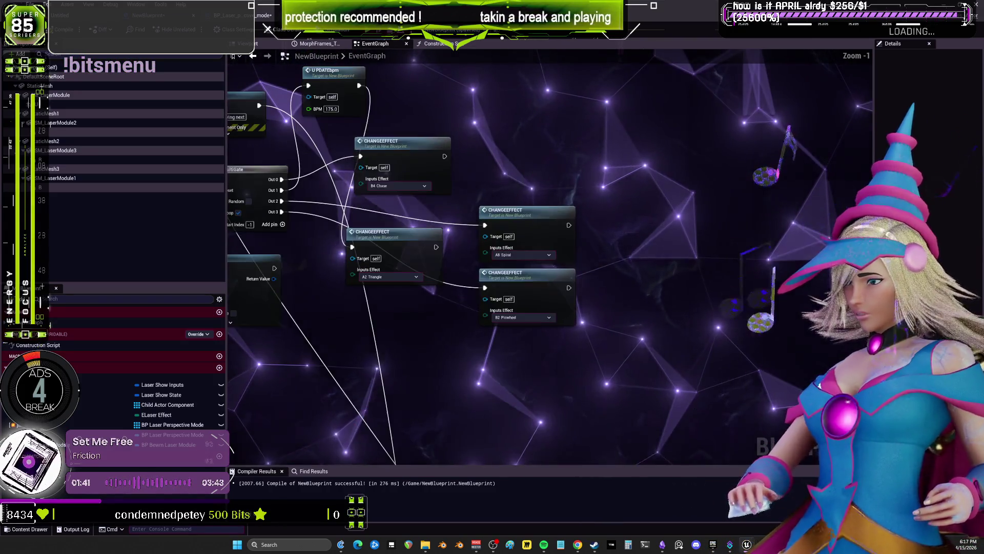
drag(557, 117, 602, 145)
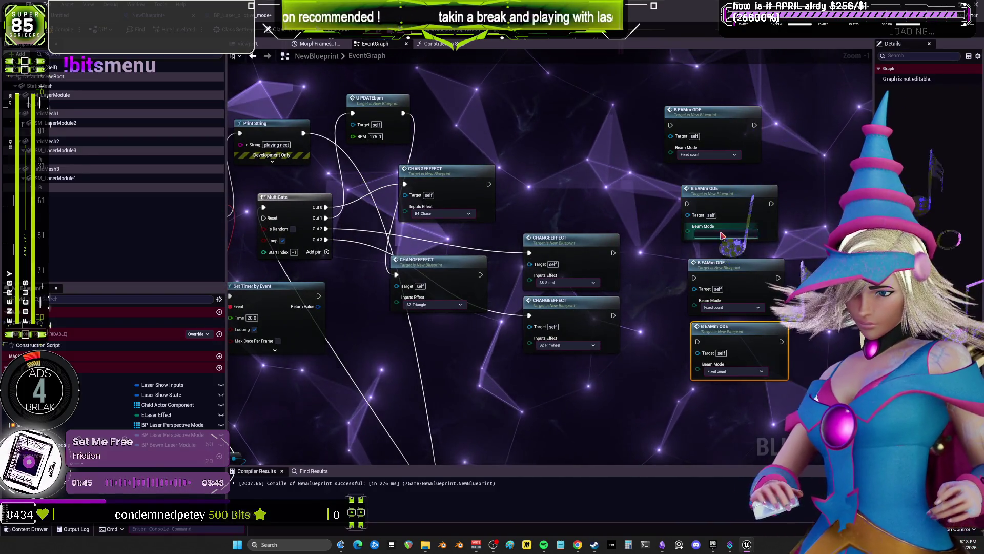
click(708, 154)
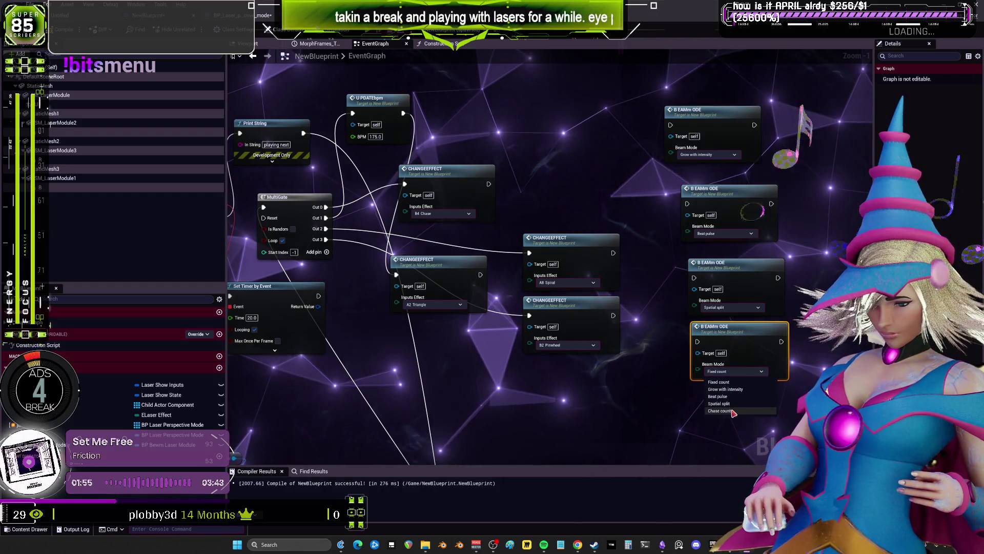
- Move the B4 Chase ChangeEffect call and wire its execution into the Beat pulse BeamMode call
drag(503, 193, 547, 171)
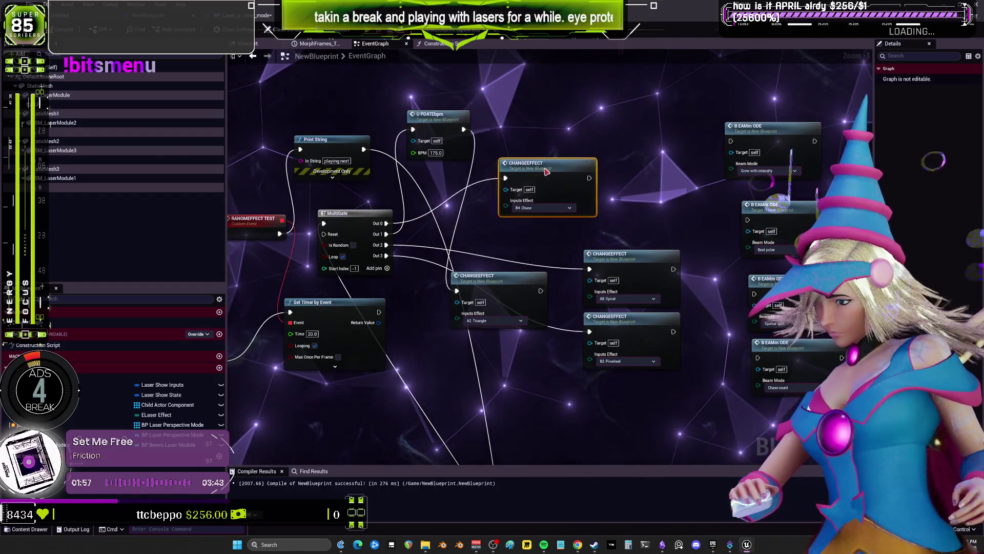
drag(611, 96, 745, 145)
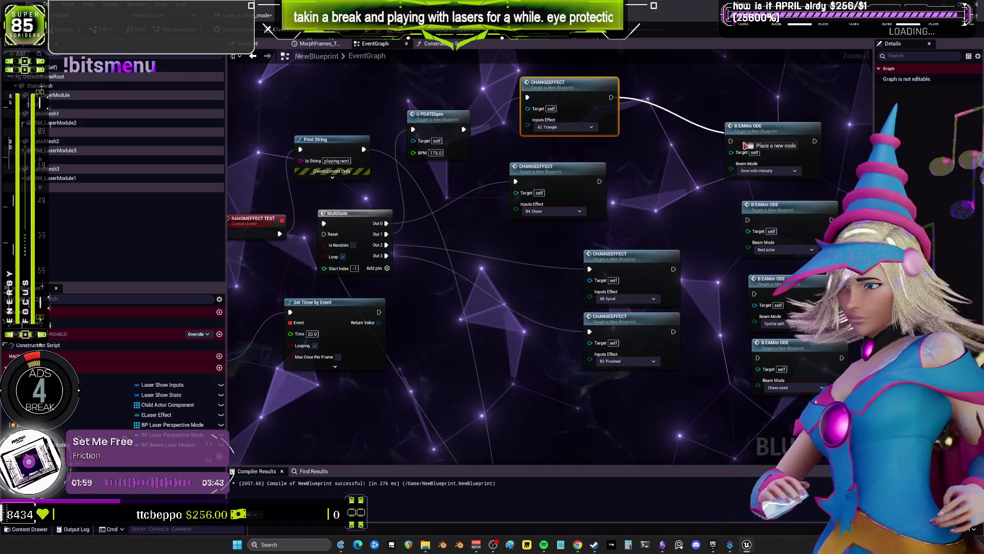
drag(599, 182, 748, 220)
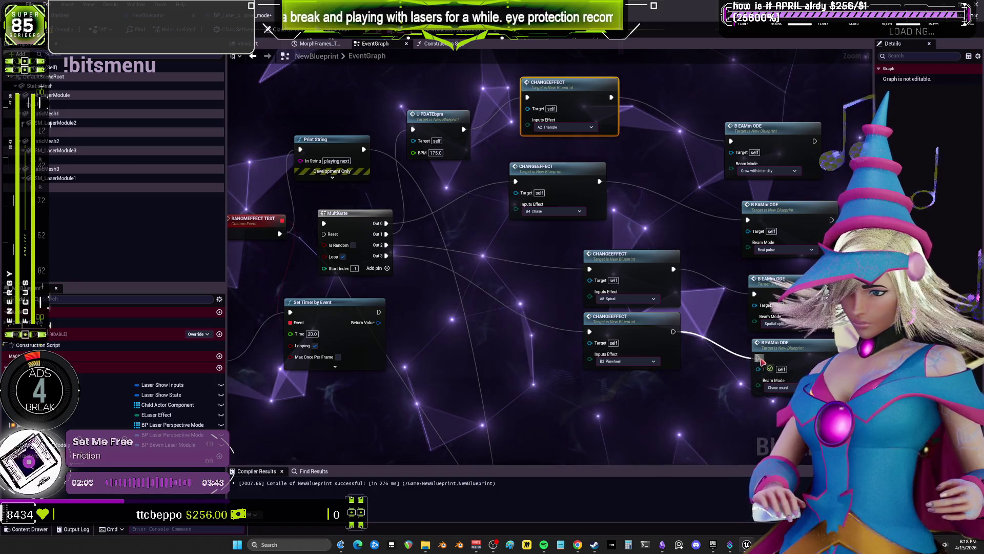
scroll(679, 339, down, 3)
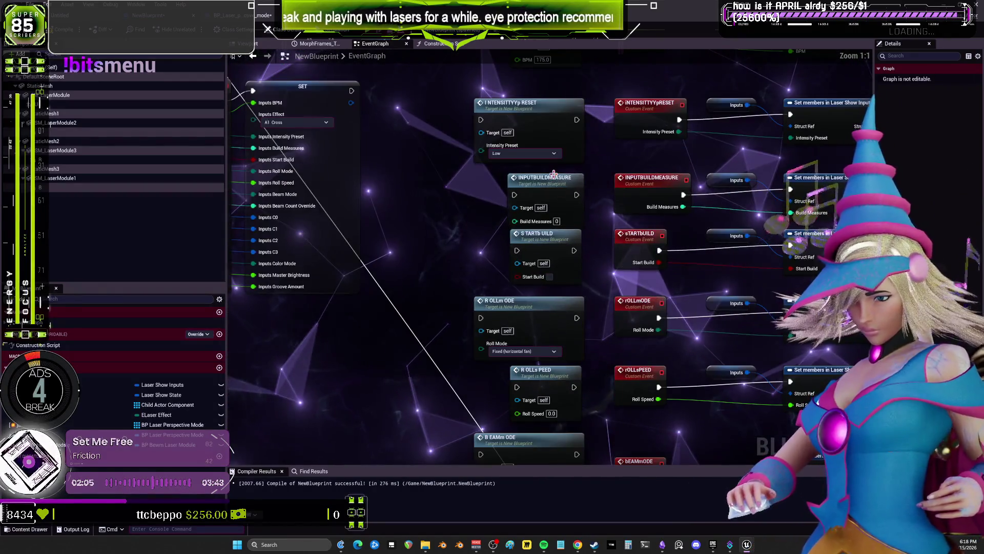
scroll(606, 249, up, 3)
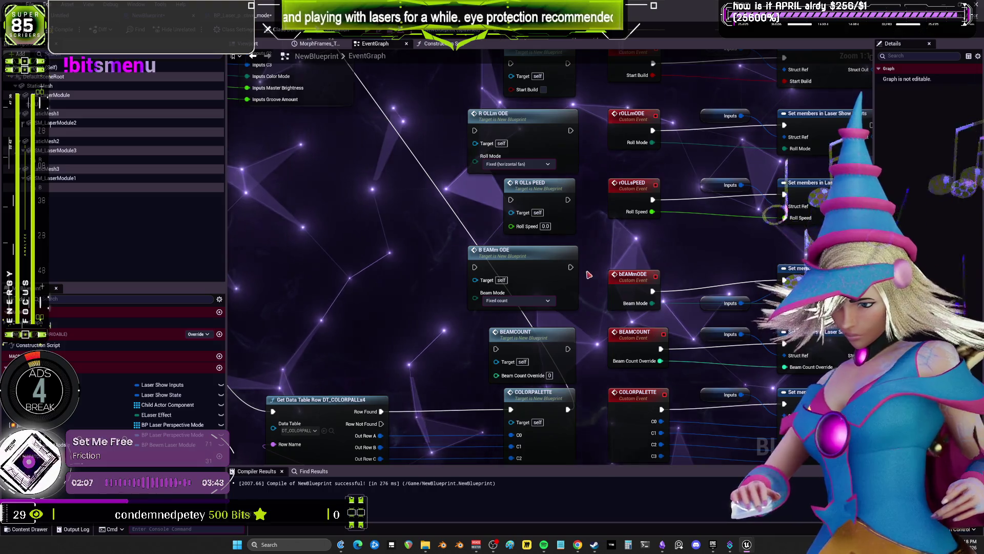
drag(589, 275, 600, 176)
drag(594, 290, 603, 204)
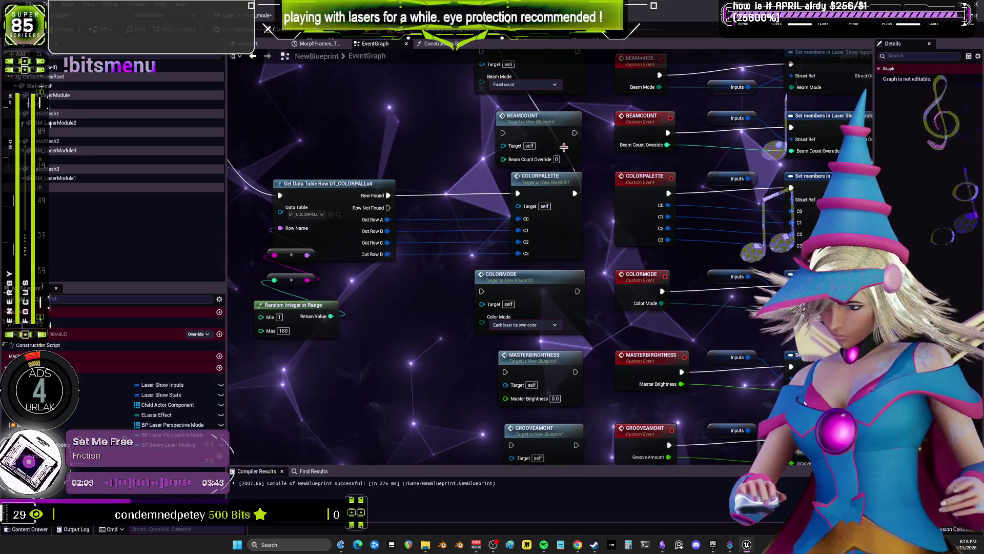
mouse_move(555, 130)
mouse_down()
mouse_move(556, 176)
mouse_move(567, 58)
mouse_move(590, 214)
mouse_move(677, 175)
mouse_move(627, 280)
mouse_move(563, 195)
mouse_up()
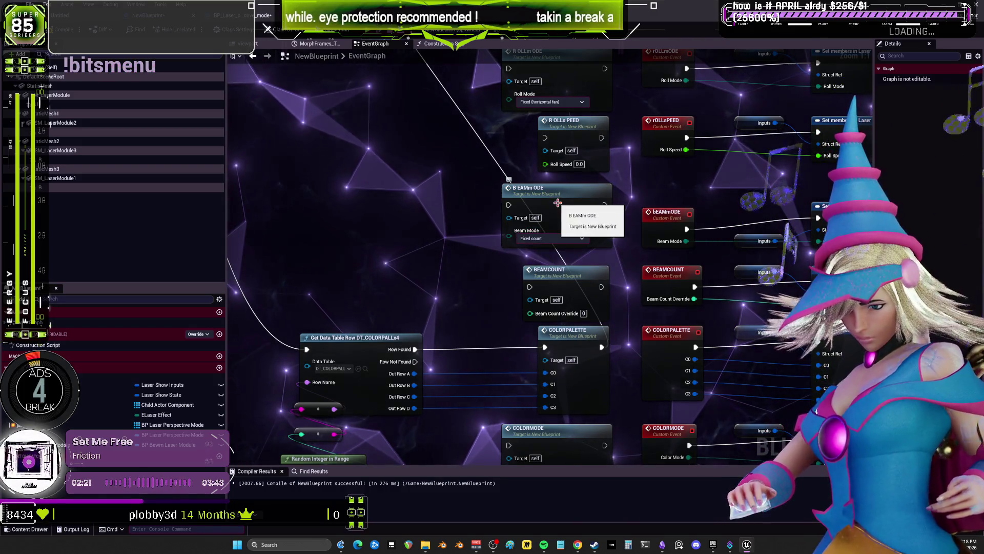
mouse_move(558, 203)
mouse_down()
mouse_move(593, 359)
mouse_move(666, 410)
mouse_move(362, 193)
mouse_up()
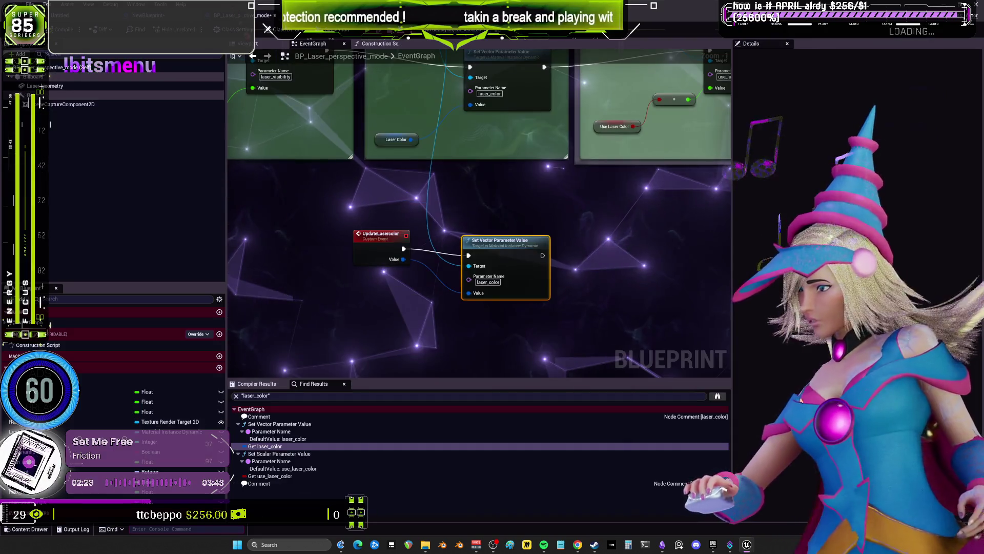
- Open BP_Laser_perspective_mode's Viewport preview and select the Laser_geometry beam
click(233, 15)
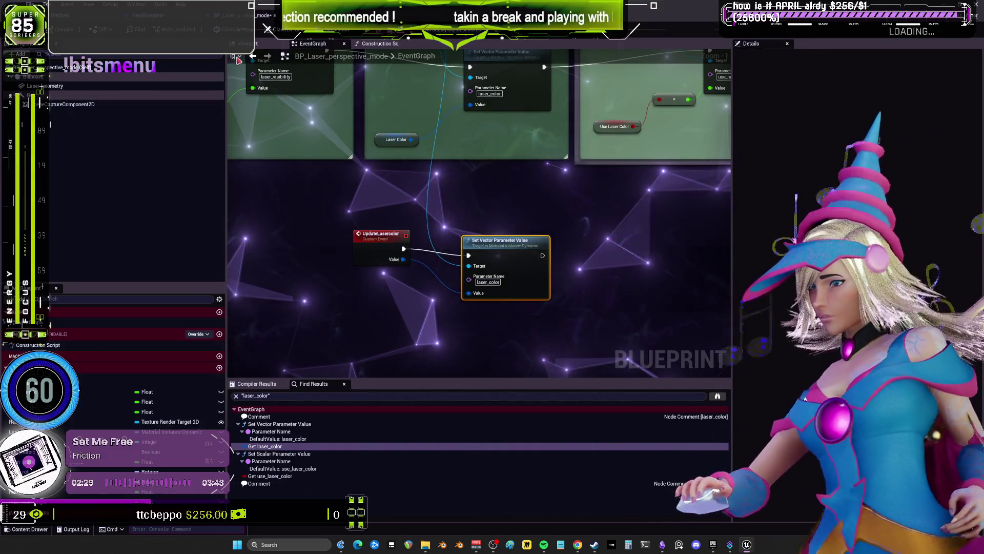
click(248, 43)
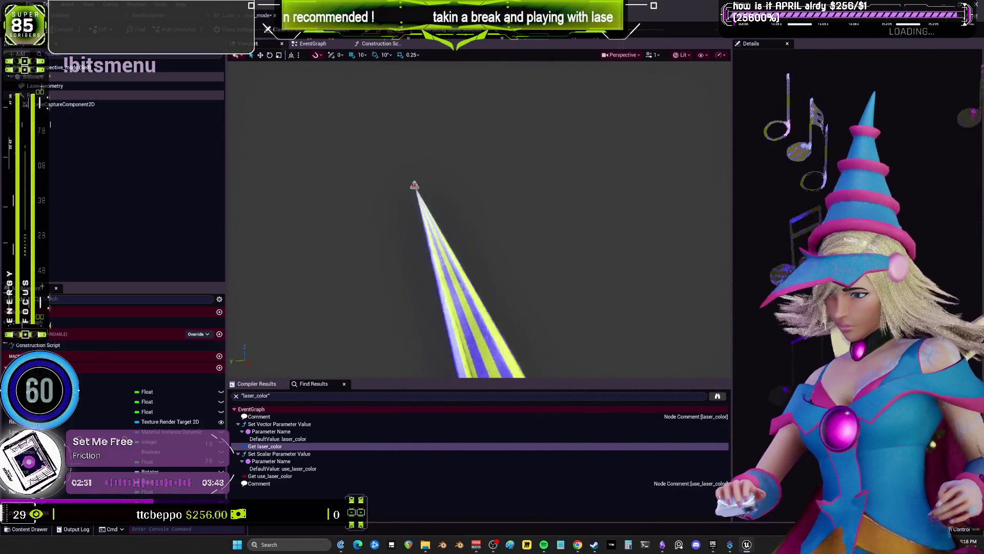
click(438, 226)
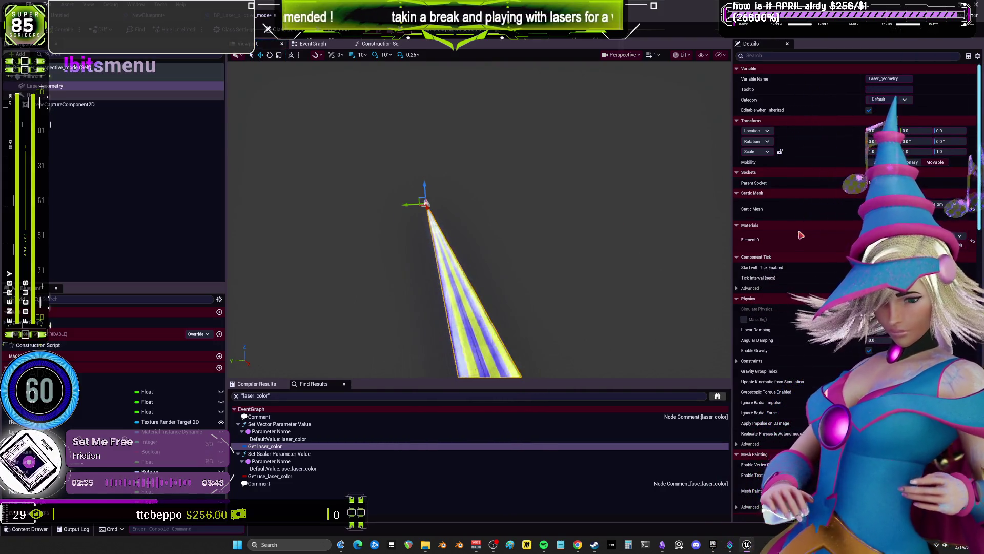
scroll(810, 237, down, 5)
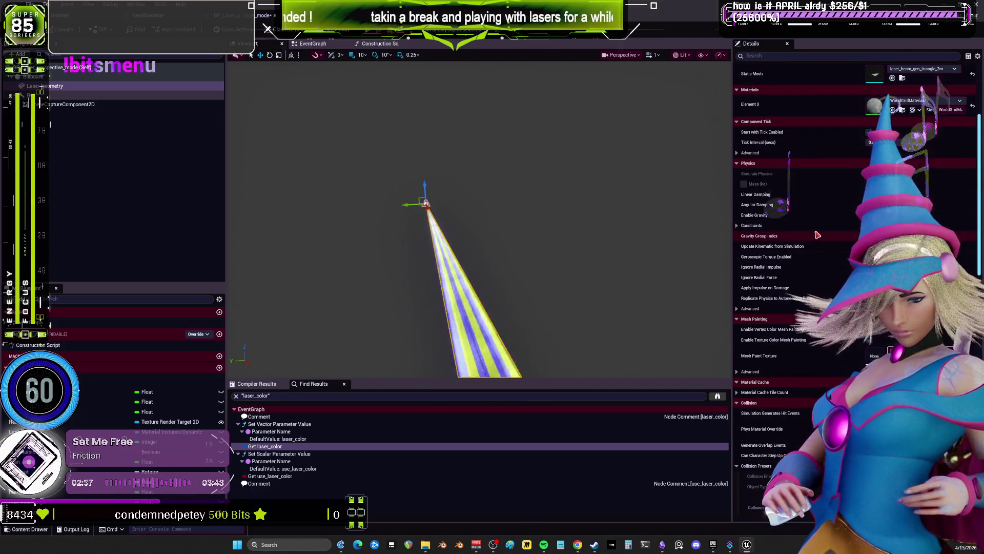
scroll(812, 238, up, 3)
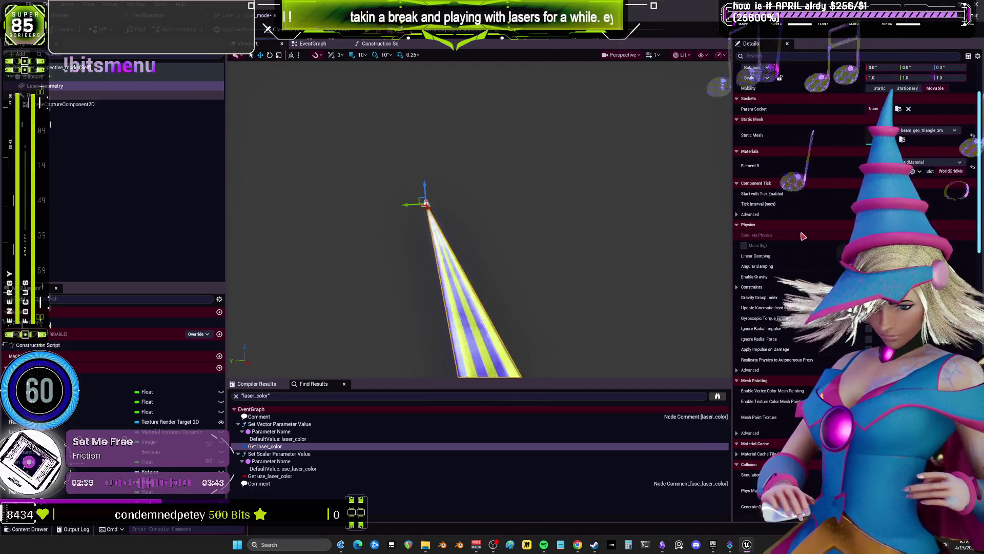
- Inspect the SceneCaptureComponent2D, the arrow, then (Self) to show the Laser Settings properties
click(72, 102)
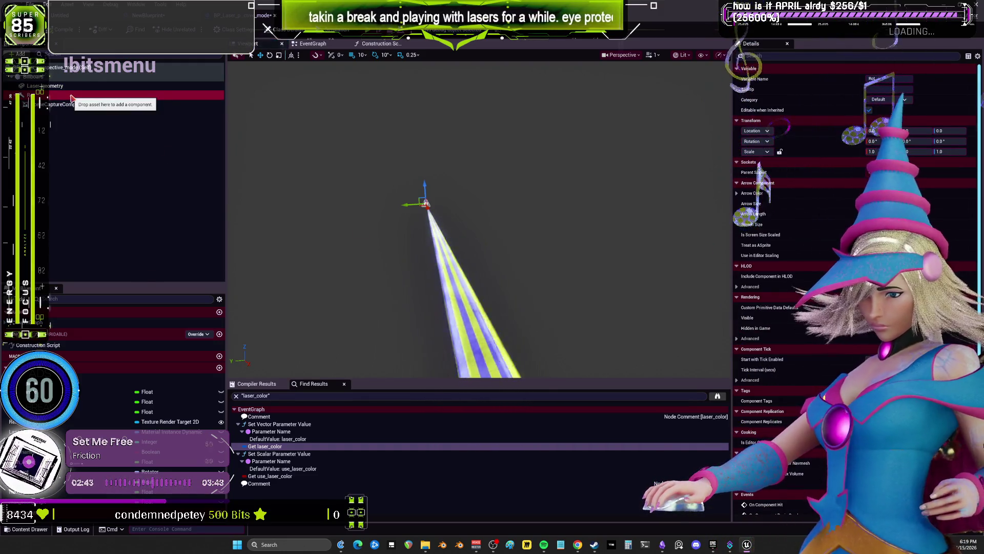
click(71, 95)
click(67, 69)
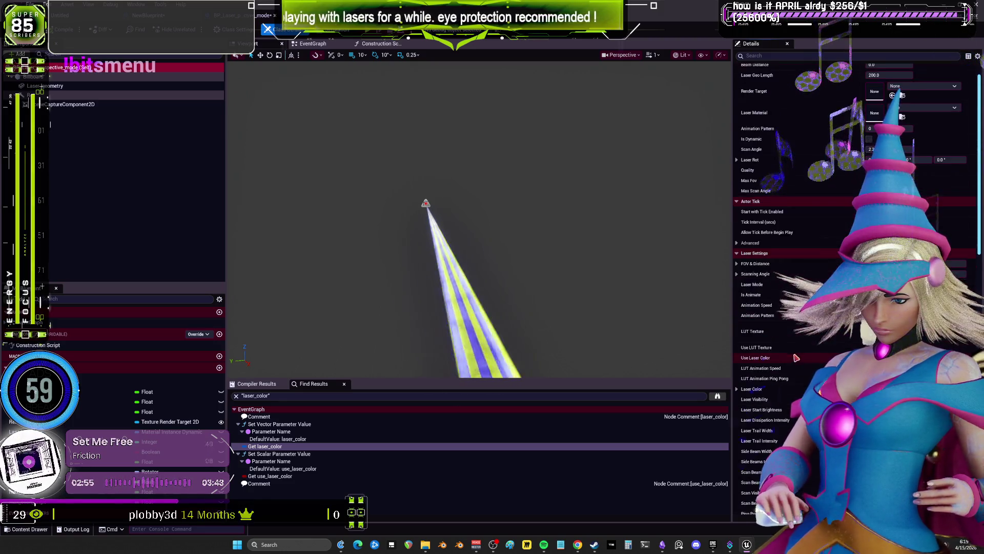
- Orbit behind the emitter to view the striped beam, then return to NewBlueprint's EventGraph
scroll(801, 365, down, 4)
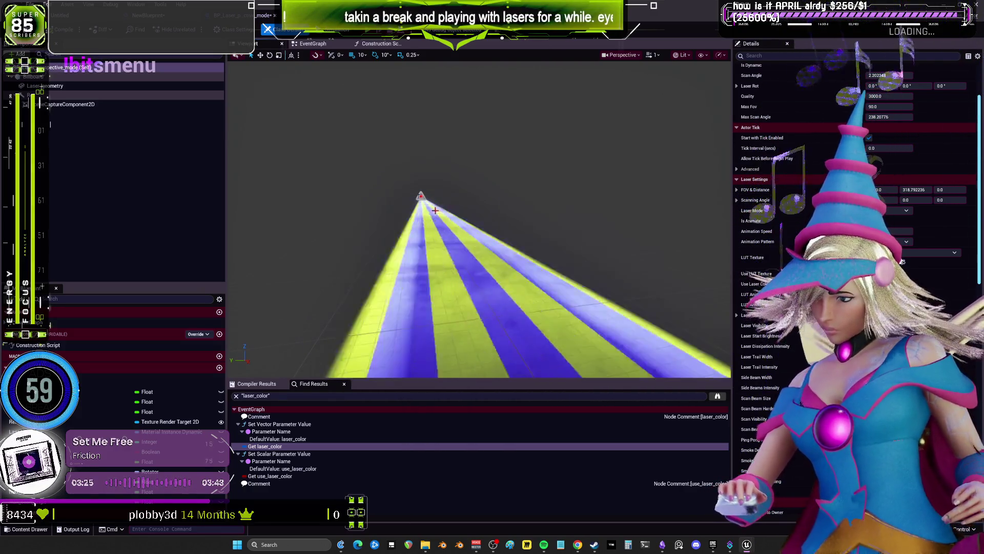
drag(470, 249, 470, 249)
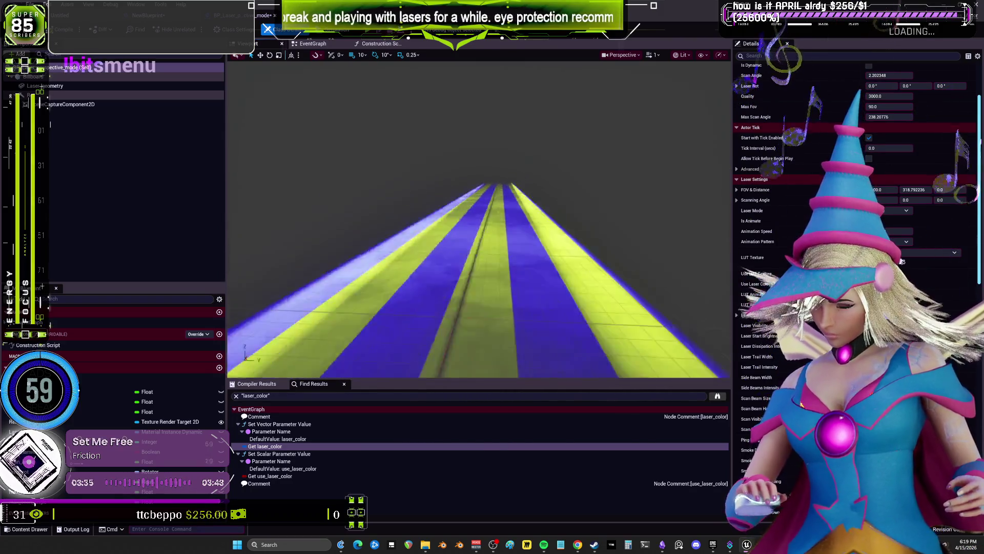
drag(470, 249, 469, 249)
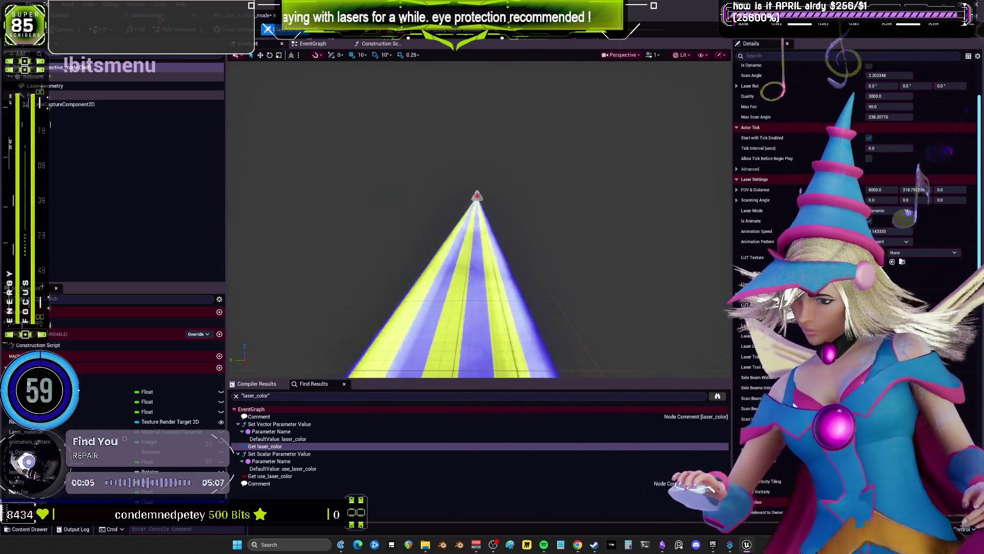
click(149, 16)
- Pan and zoom across NewBlueprint's ChangeEffect, custom event and laser frame loop nodes
scroll(560, 270, down, 3)
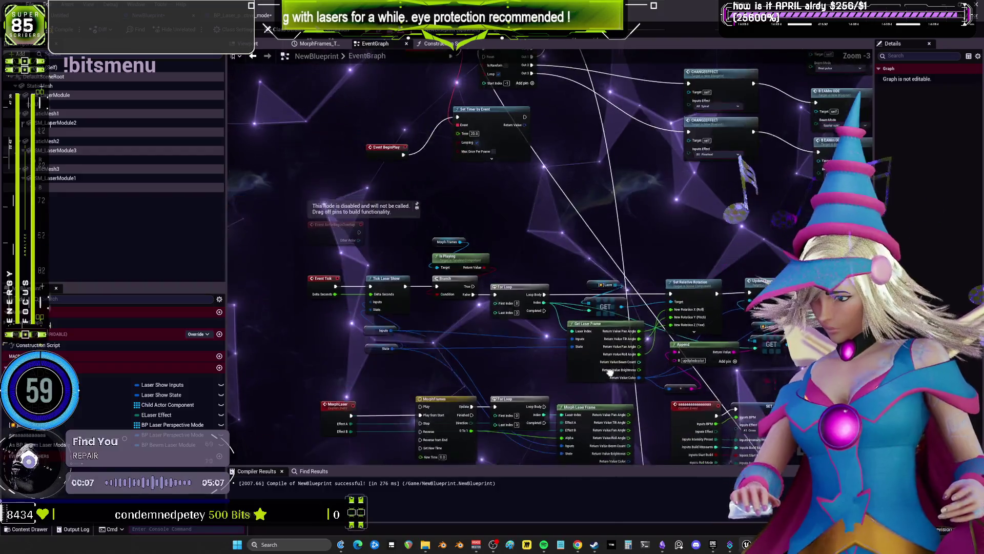
scroll(586, 143, up, 2)
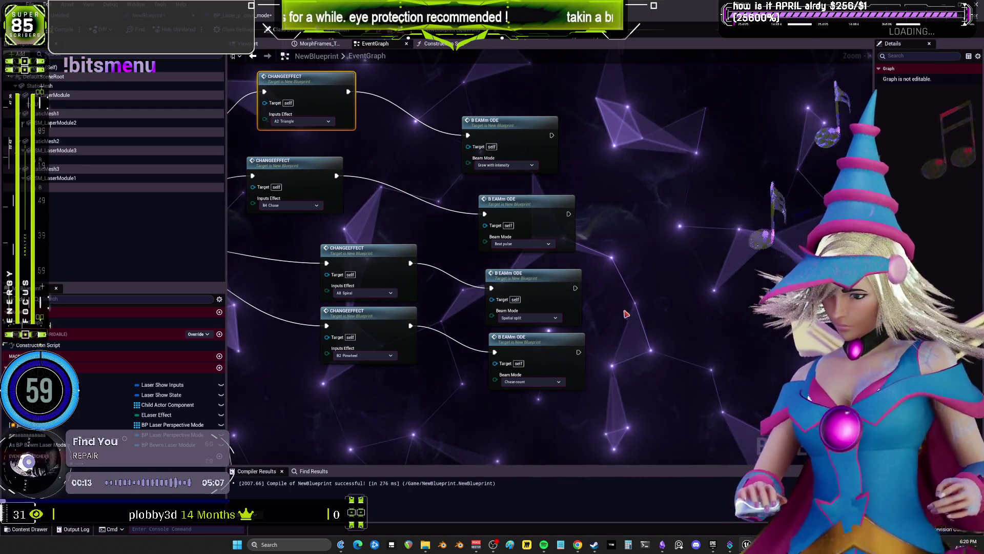
drag(642, 339, 641, 336)
scroll(642, 336, down, 4)
scroll(593, 168, up, 4)
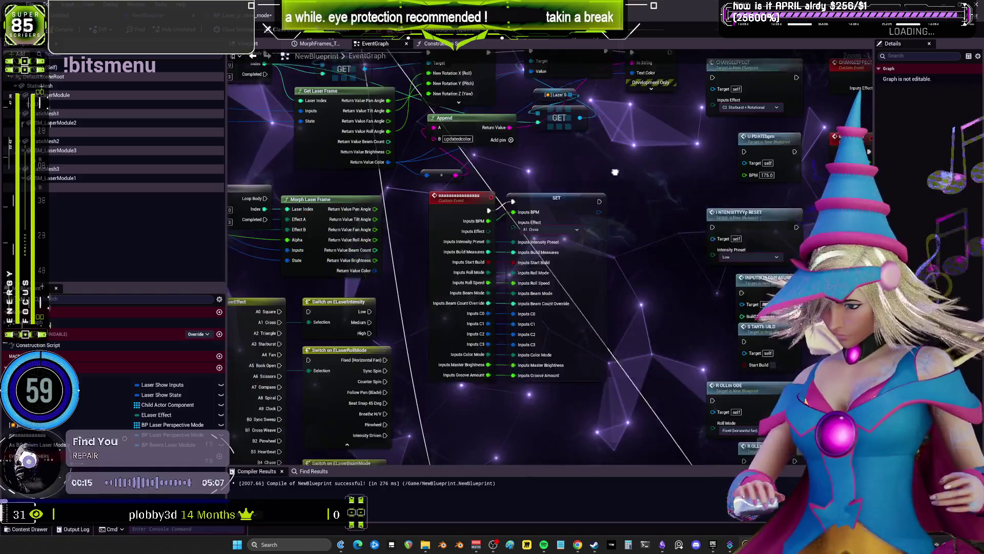
drag(592, 168, 645, 297)
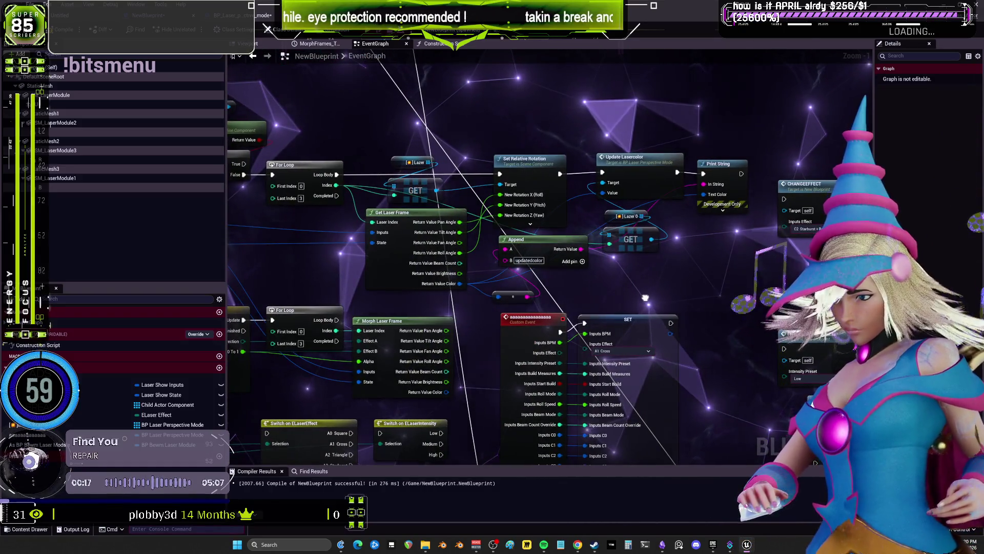
scroll(645, 297, down, 3)
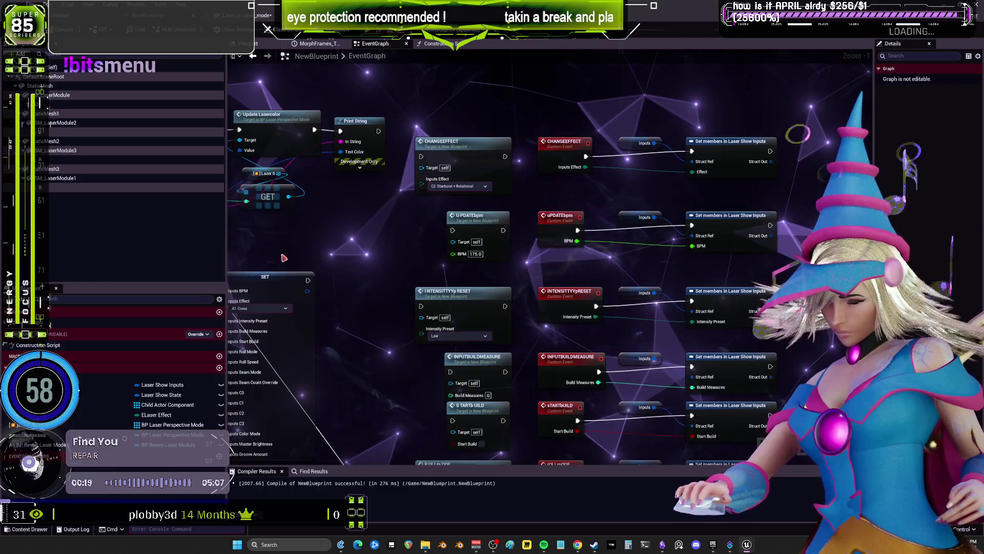
scroll(666, 267, up, 3)
mouse_move(738, 275)
mouse_down()
mouse_move(759, 234)
mouse_move(570, 257)
mouse_up()
scroll(759, 234, down, 3)
scroll(733, 260, up, 3)
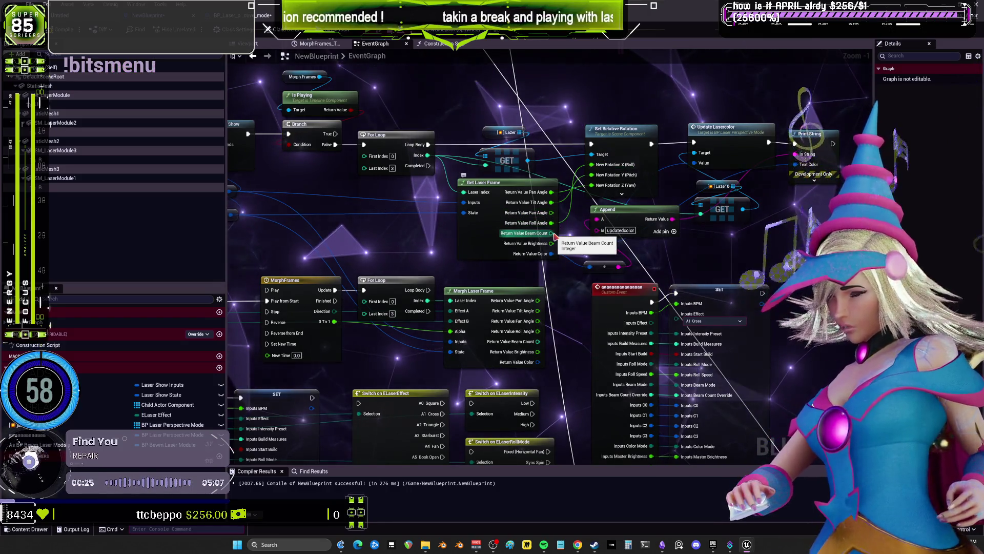
drag(554, 236, 490, 281)
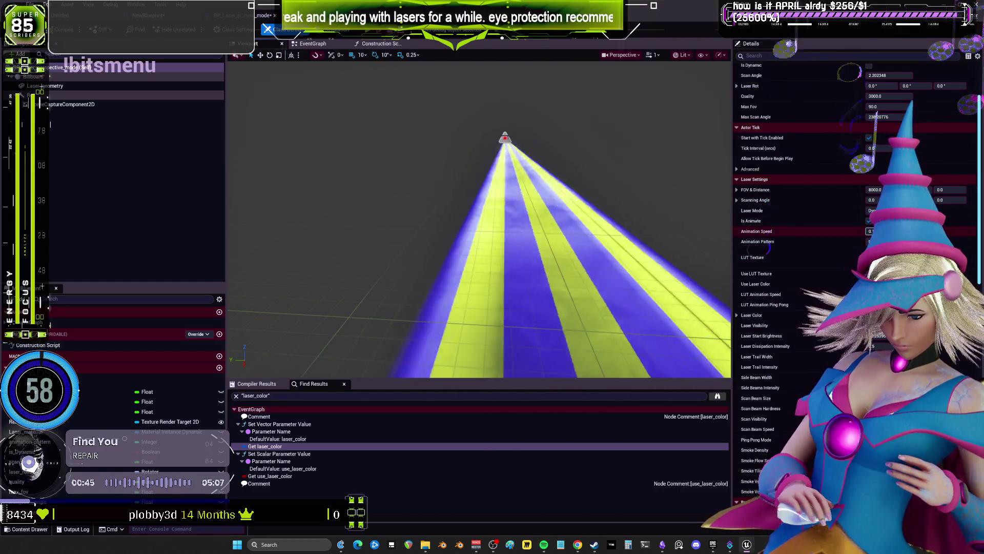
- Expand FOV & Distance under Laser Settings and set its Y value to 500
click(737, 201)
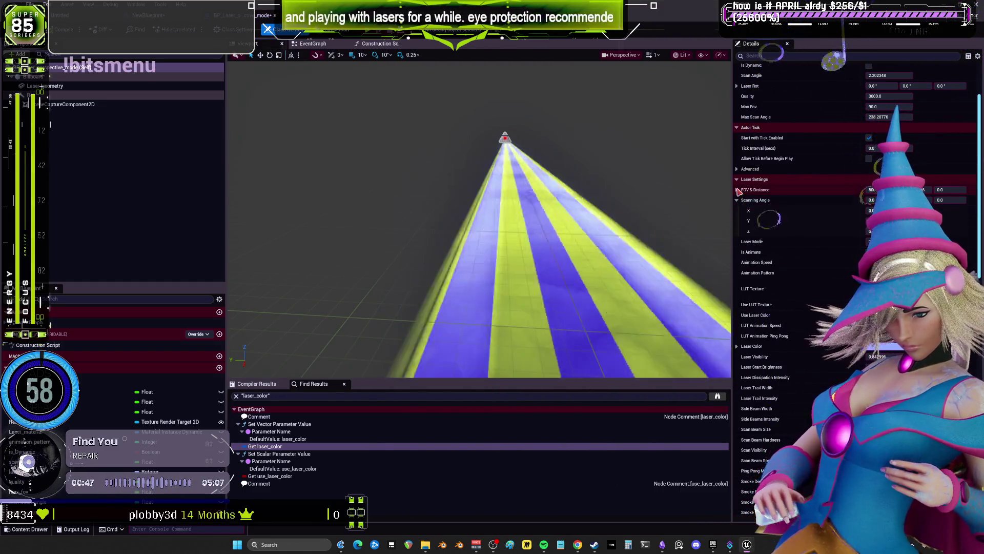
click(738, 189)
scroll(792, 210, down, 1)
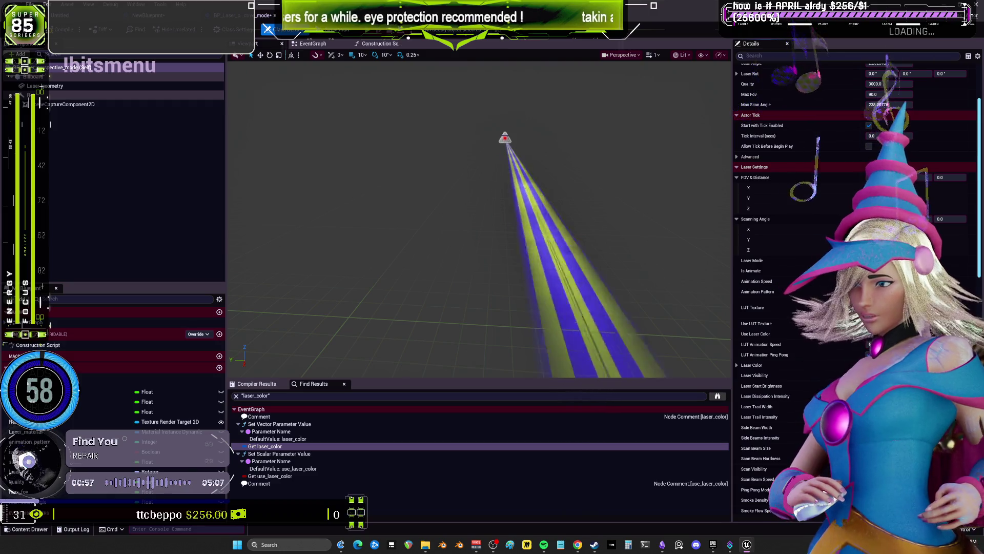
key(Tab)
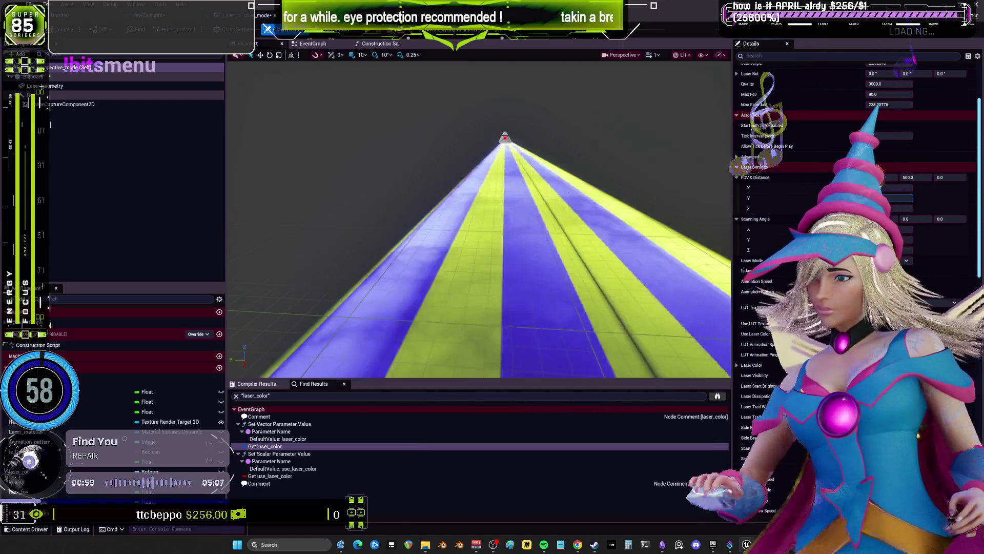
click(148, 15)
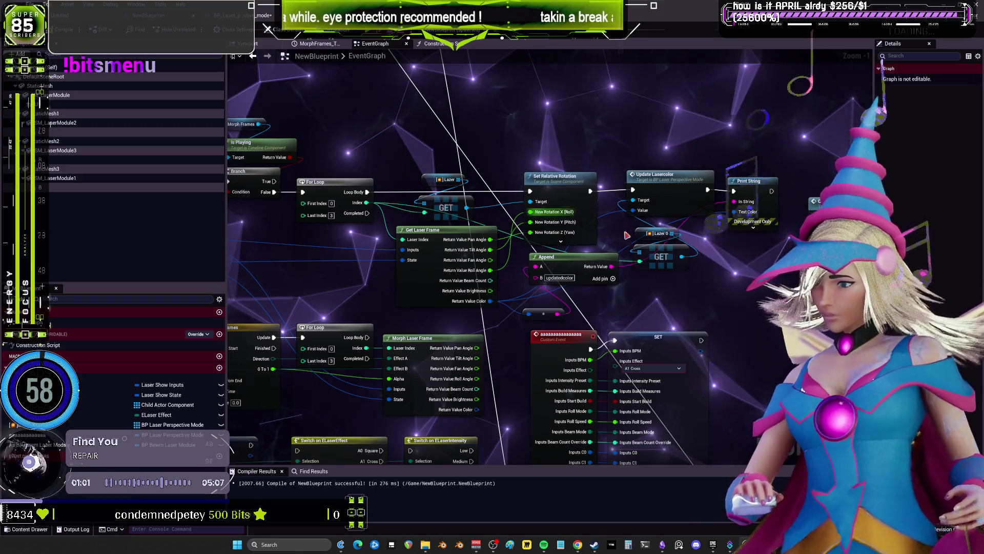
key(alt+Tab)
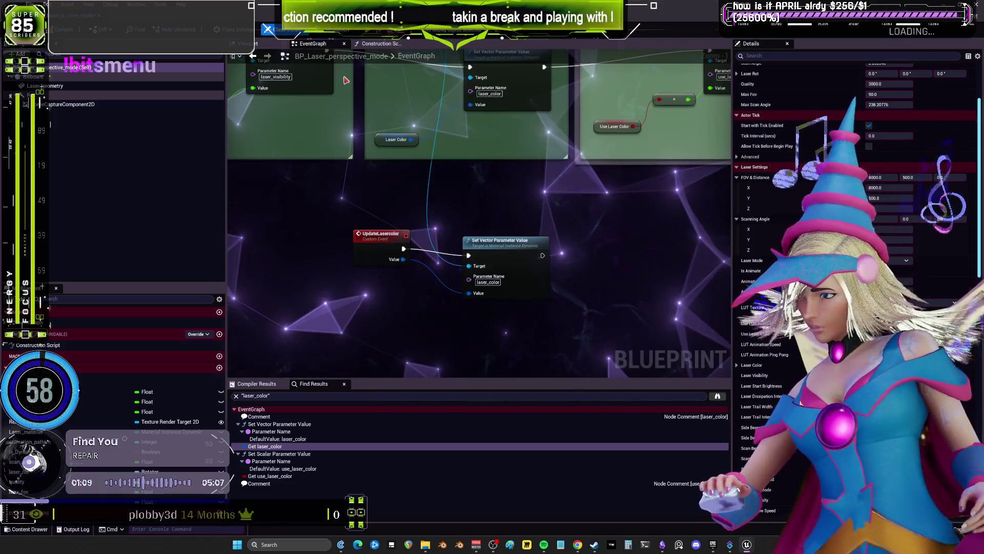
- Jump to the node that sets laser_color and select the max_fov variable
double_click(252, 412)
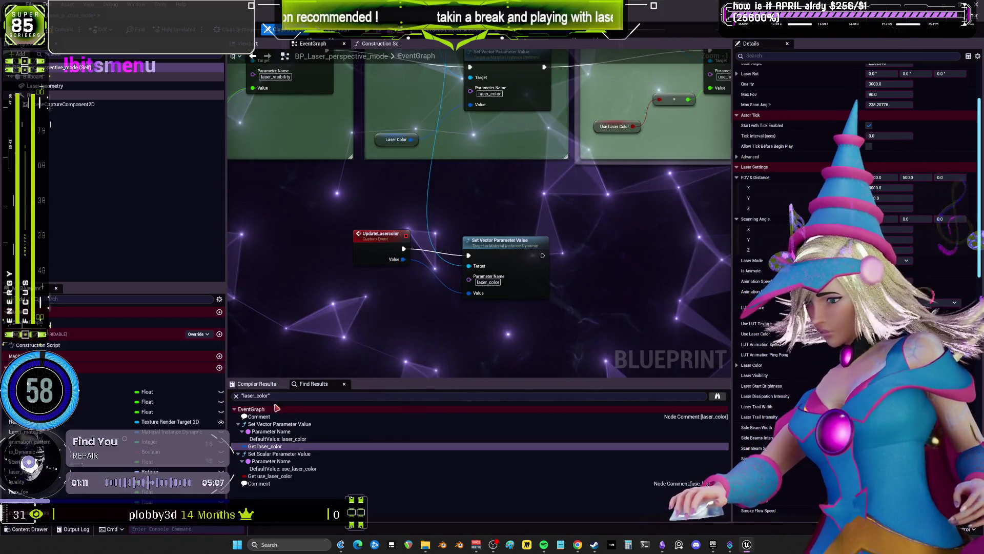
key(ctrl+f)
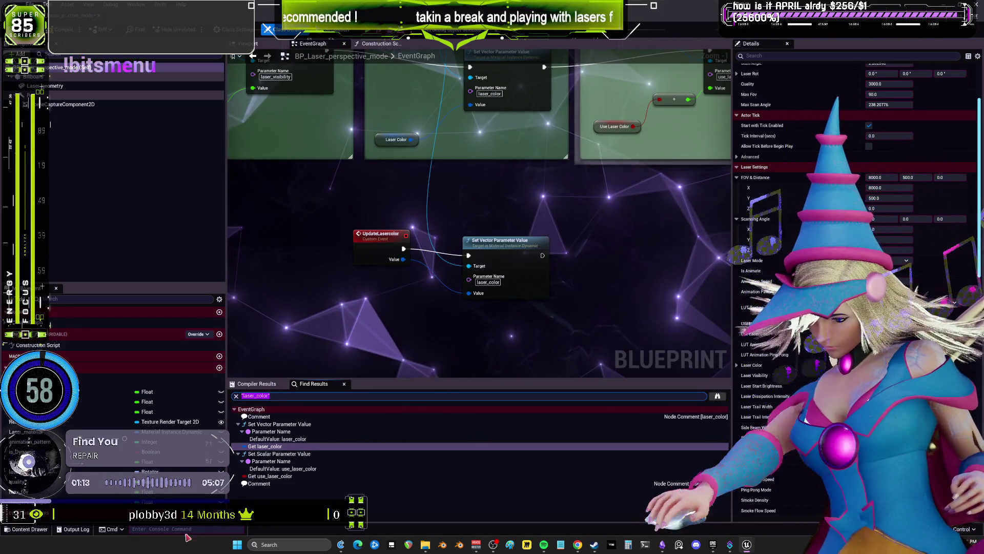
click(41, 493)
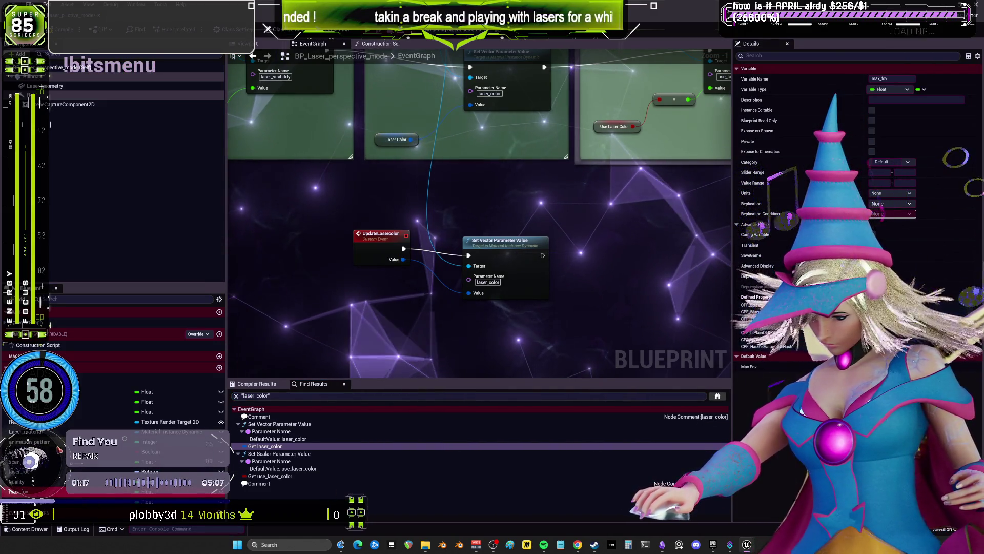
scroll(129, 436, down, 5)
- Find all references to the FOV_&_Distance variable by name
click(77, 391)
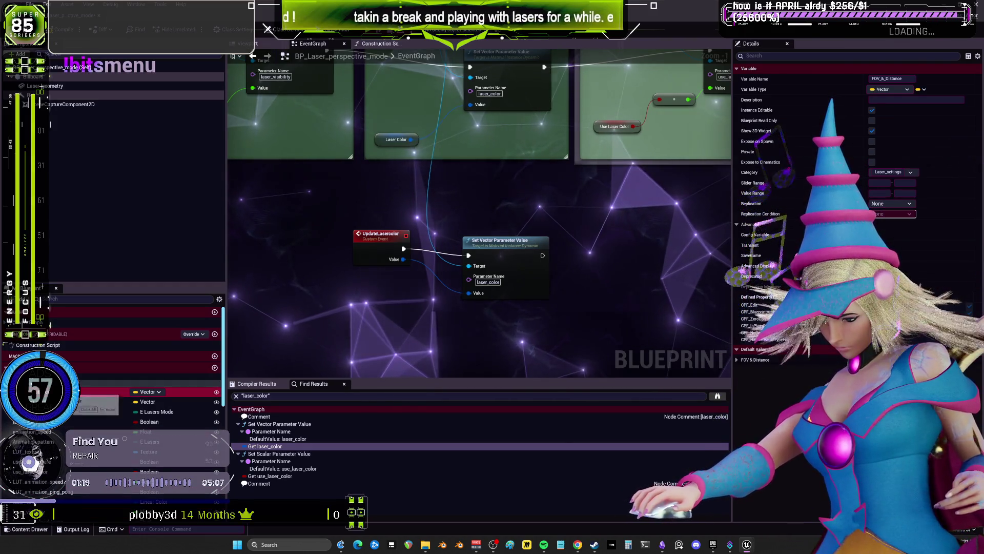
right_click(76, 393)
mouse_move(103, 420)
click(164, 422)
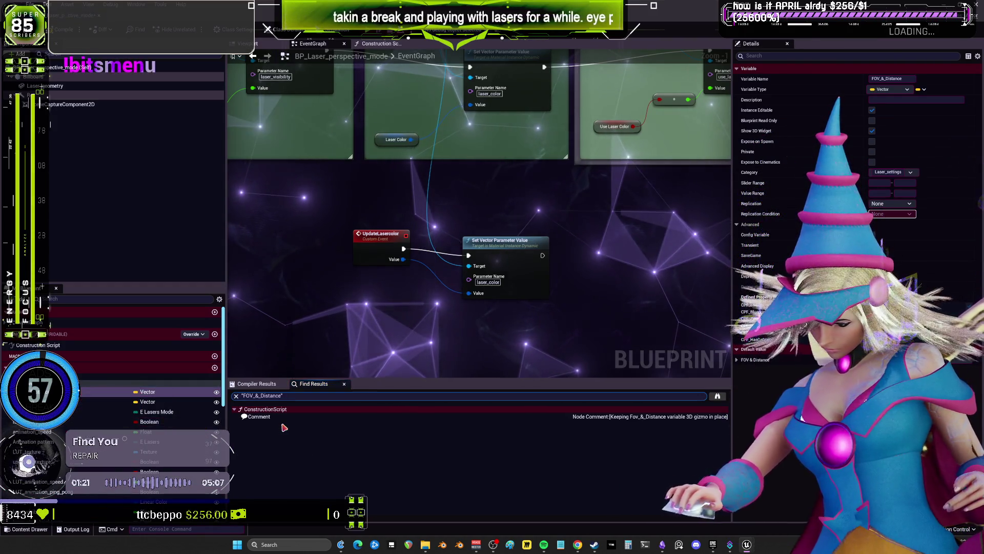
right_click(85, 392)
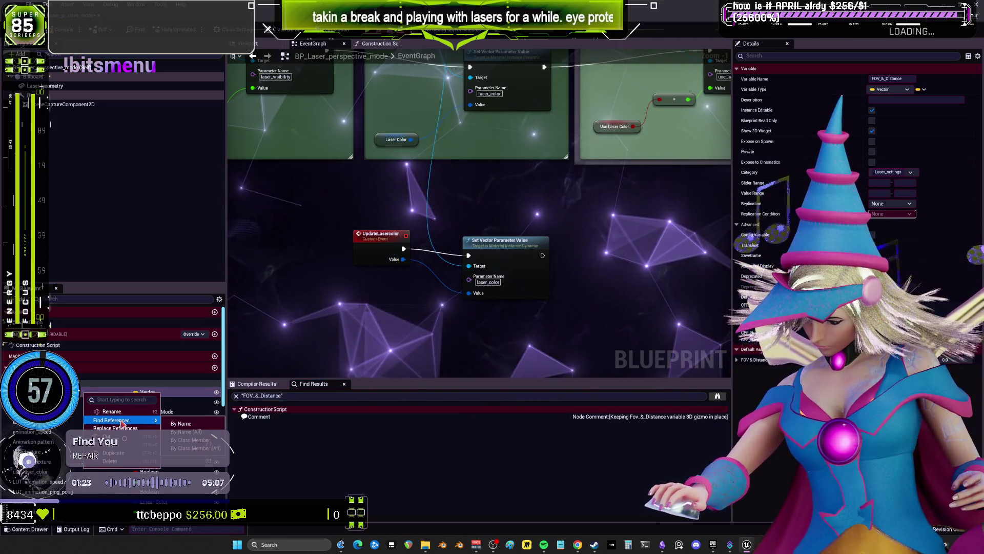
click(258, 417)
- Jump to the FOV_&_Distance comment in the Construction Script and bring its Branch and SET nodes into view
double_click(258, 416)
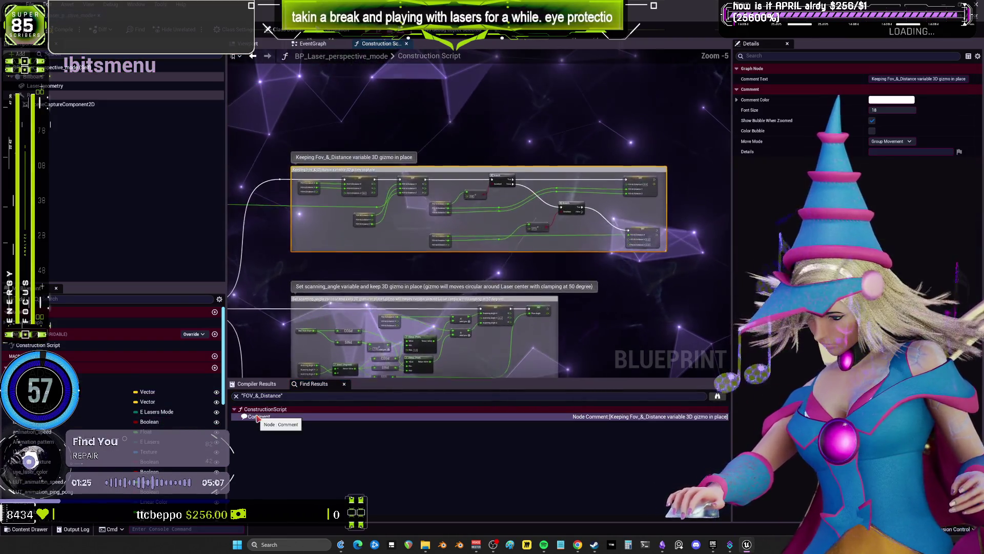
drag(457, 225, 270, 239)
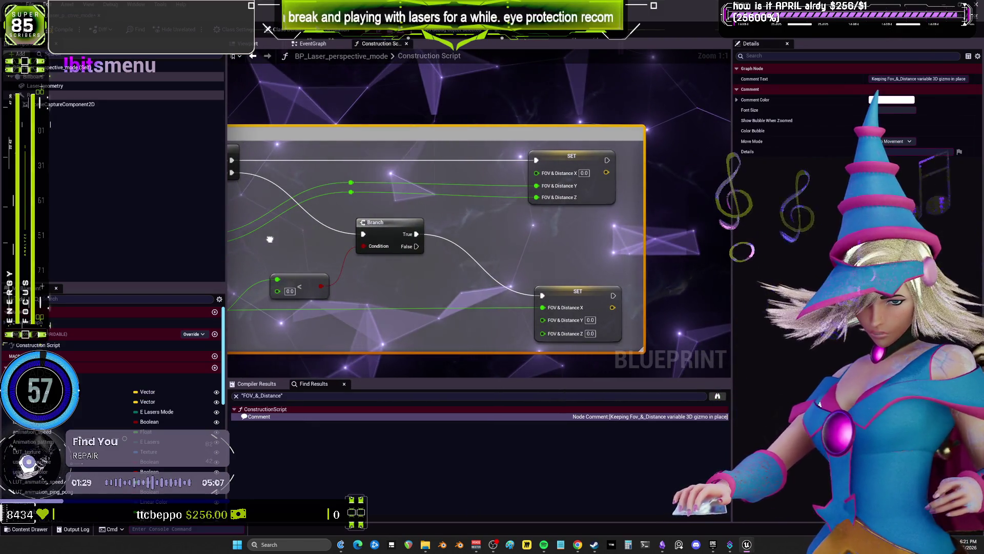
mouse_move(270, 240)
mouse_down()
mouse_move(567, 183)
mouse_move(306, 186)
mouse_move(214, 244)
mouse_up()
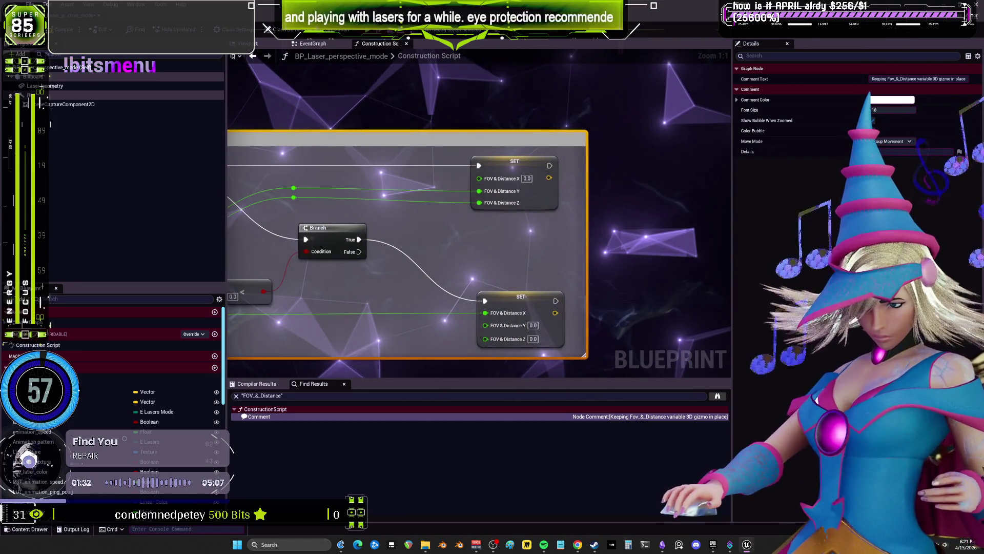
- Find references by name from the top FOV & Distance SET node
click(506, 169)
right_click(496, 170)
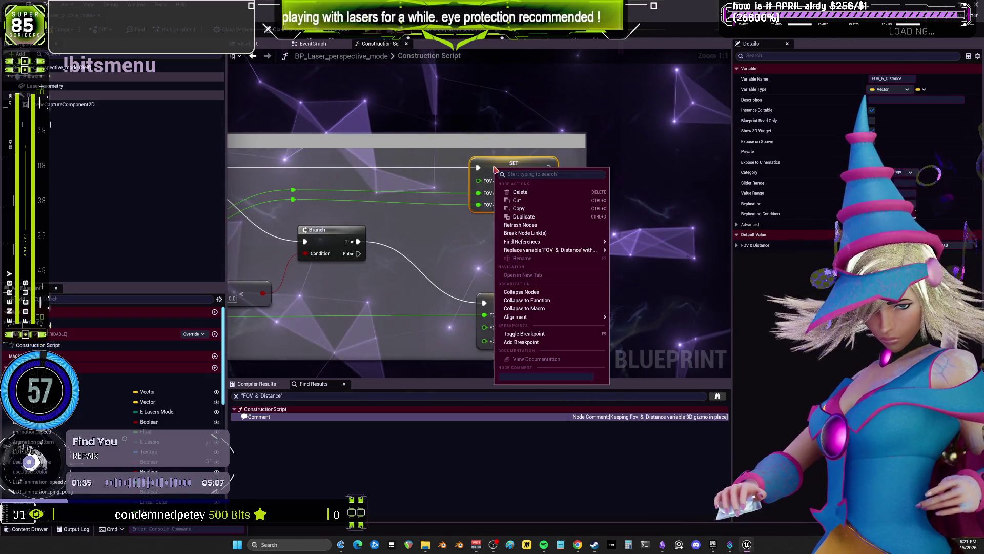
mouse_move(564, 250)
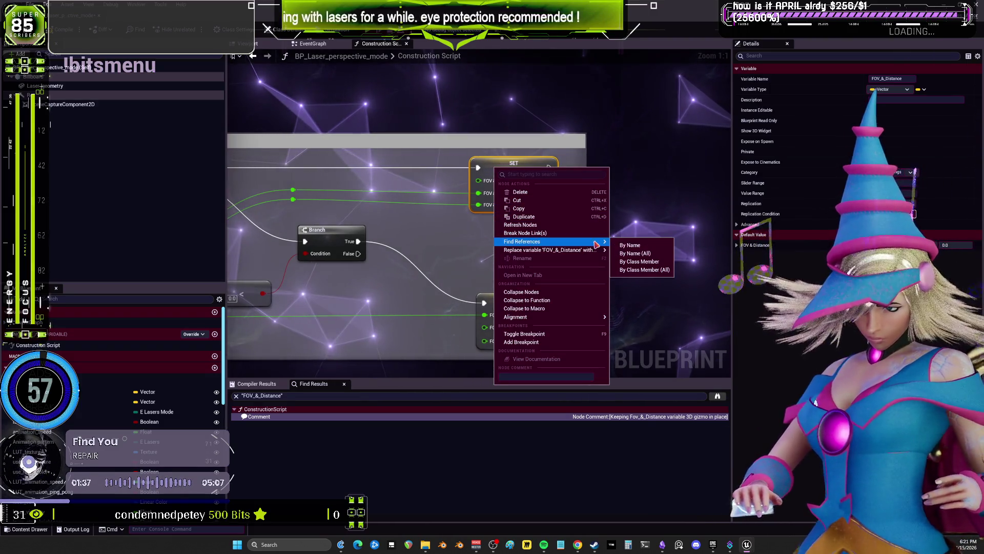
click(633, 248)
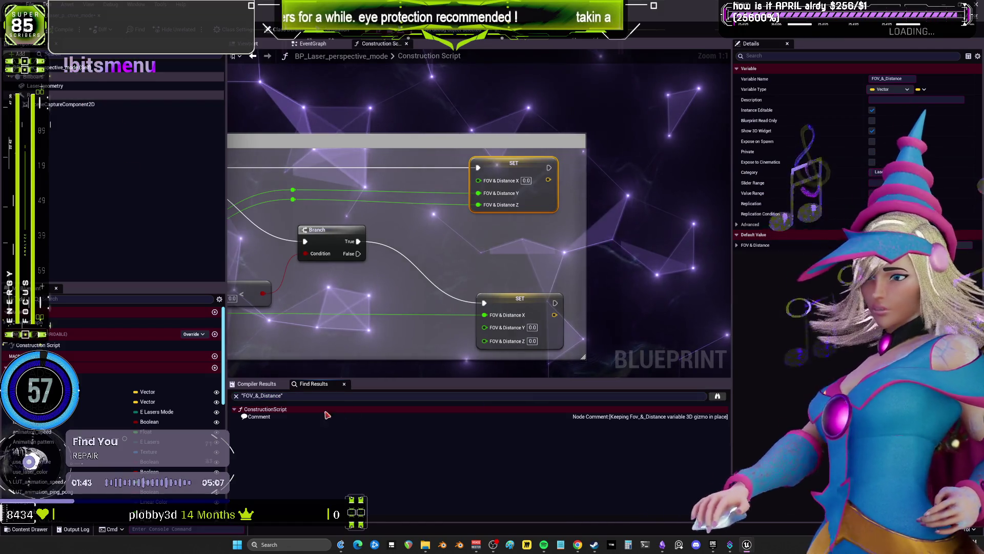
click(316, 396)
- Search the Find Results for 'fov' and jump to the FOV & Distance X getter
key(Return)
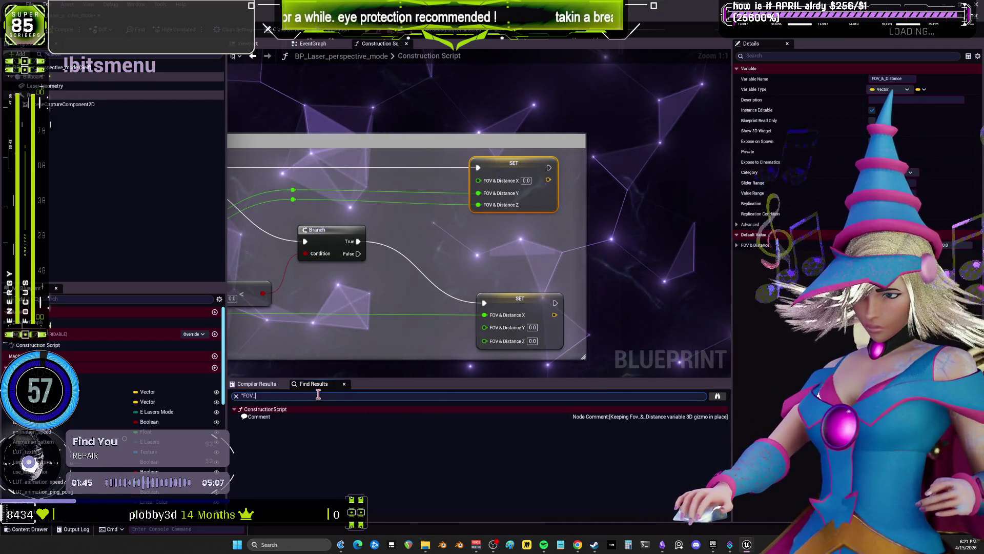
text(fov)
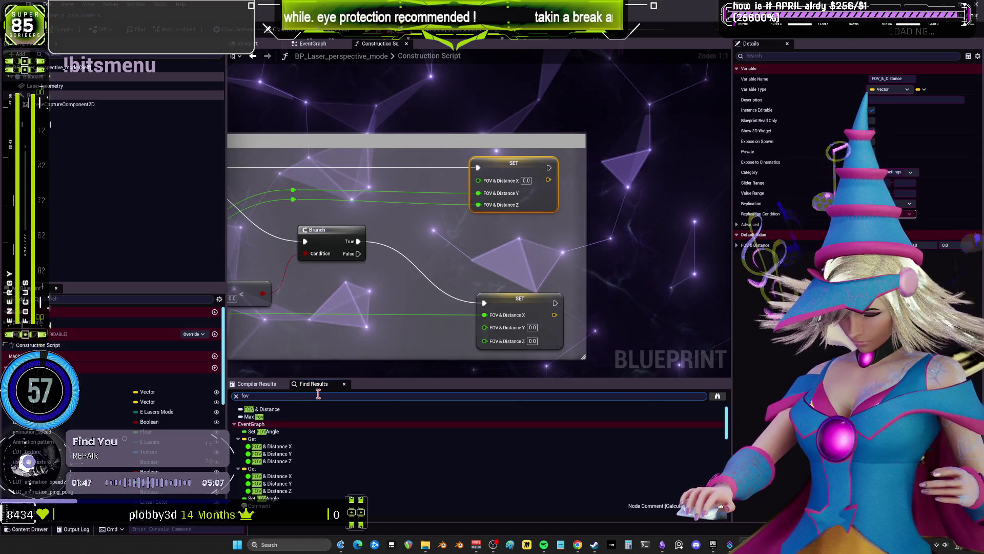
click(272, 446)
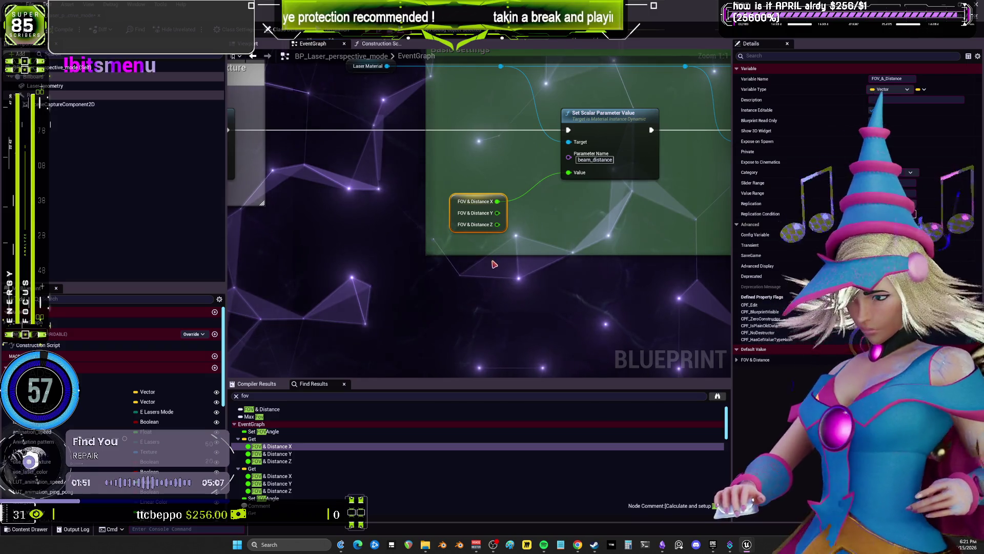
scroll(513, 241, down, 4)
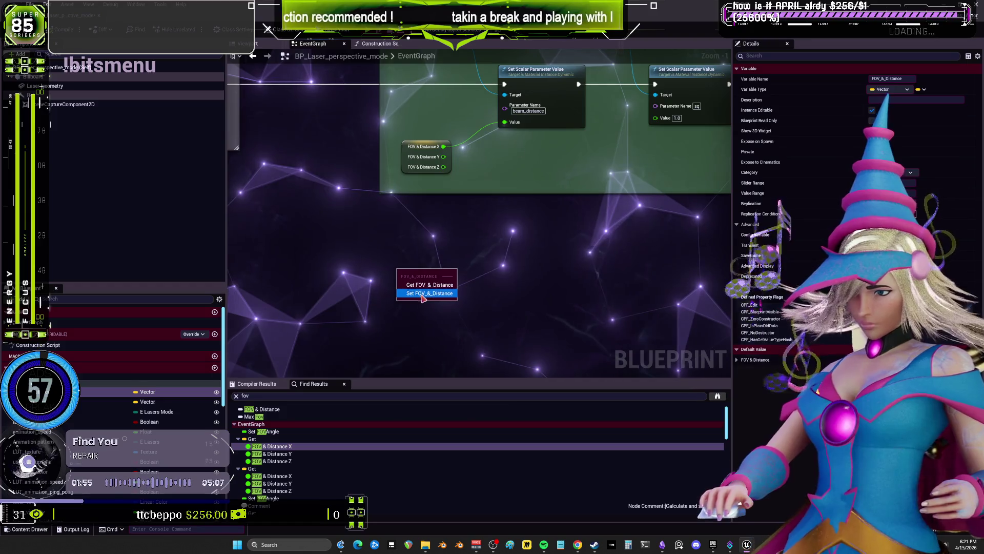
- Add a custom event named SetBeam beside the SET node
right_click(364, 247)
text(custom event)
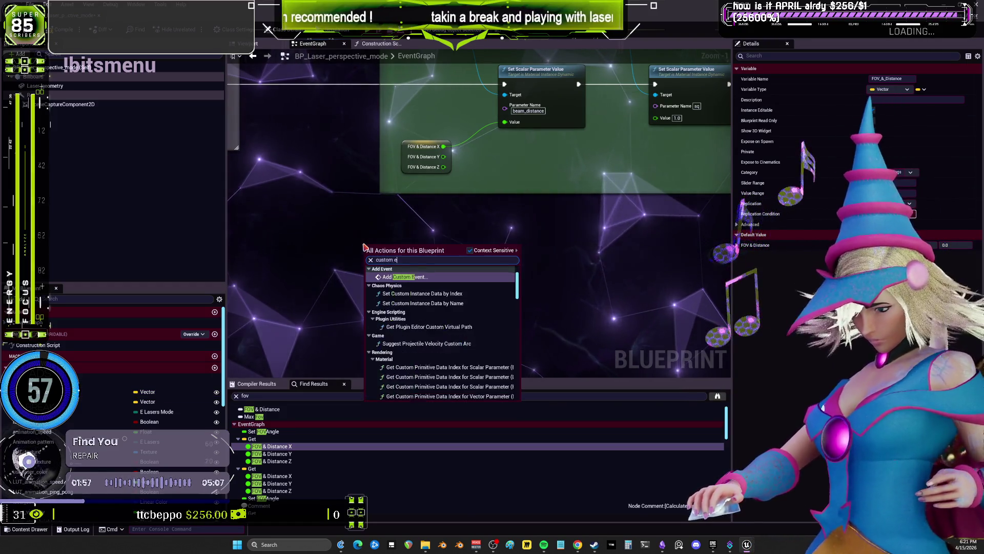
key(Return)
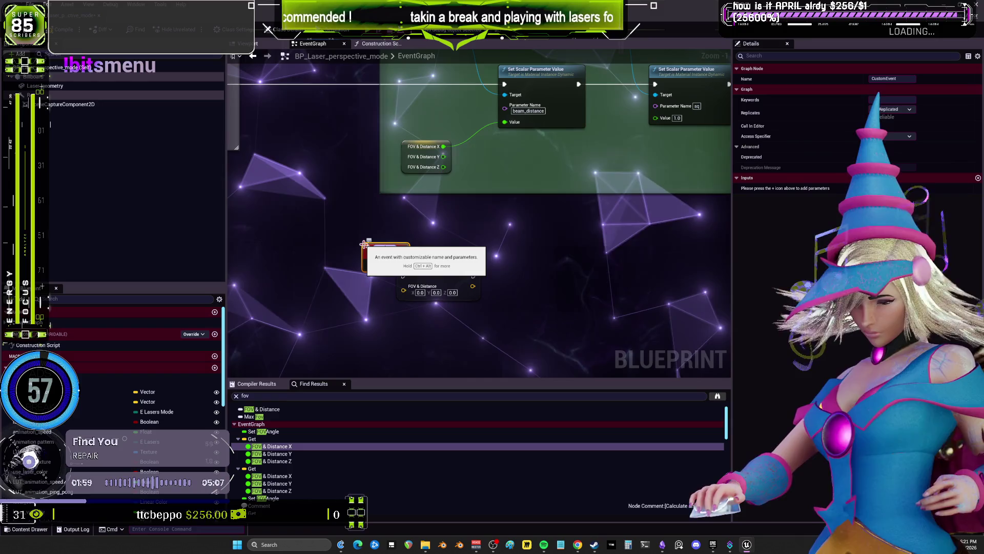
text(SetBeam)
key(Return)
drag(380, 248, 338, 255)
scroll(397, 277, up, 1)
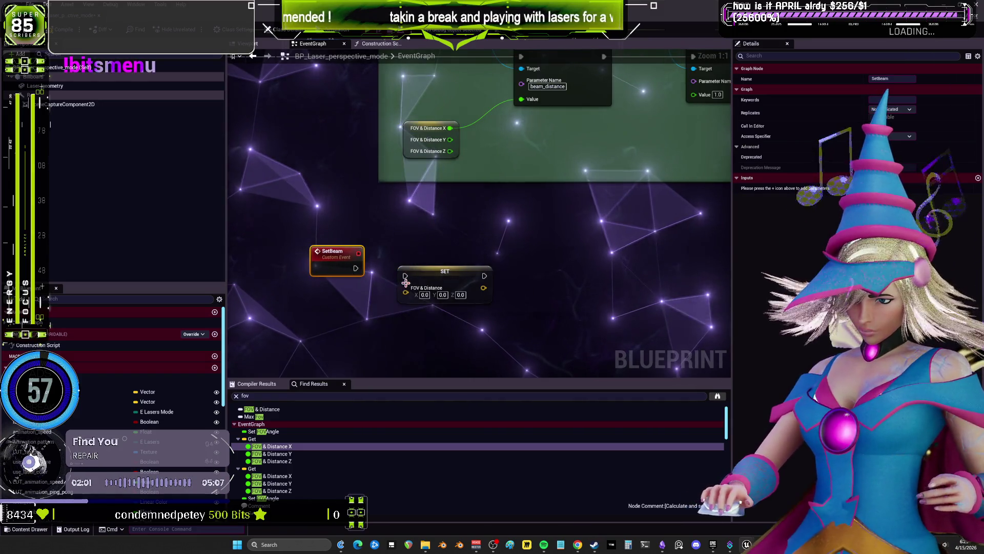
- Split the FOV & Distance getter and SET pins, wiring Y from SetBeam and X/Z from the getter
drag(149, 392, 314, 319)
click(344, 332)
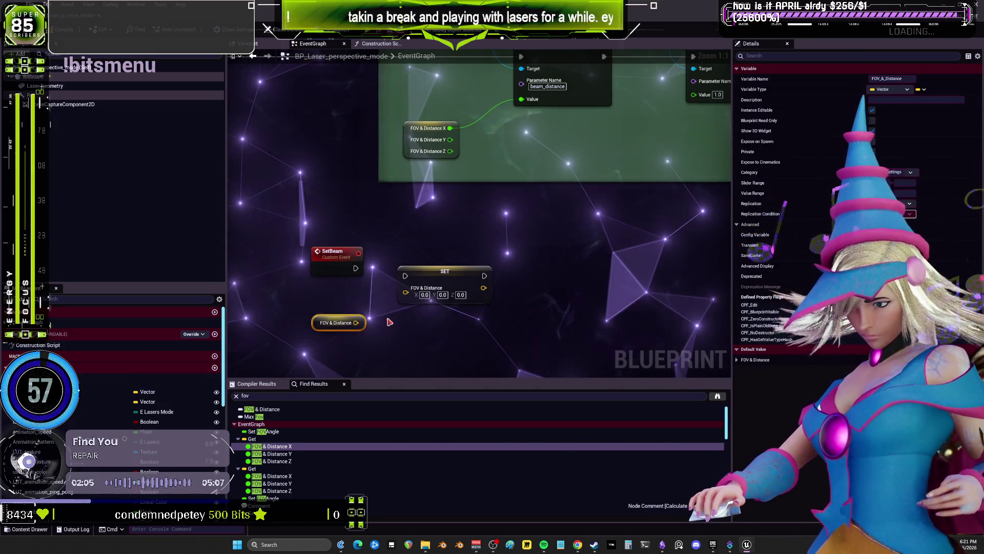
right_click(357, 323)
click(380, 356)
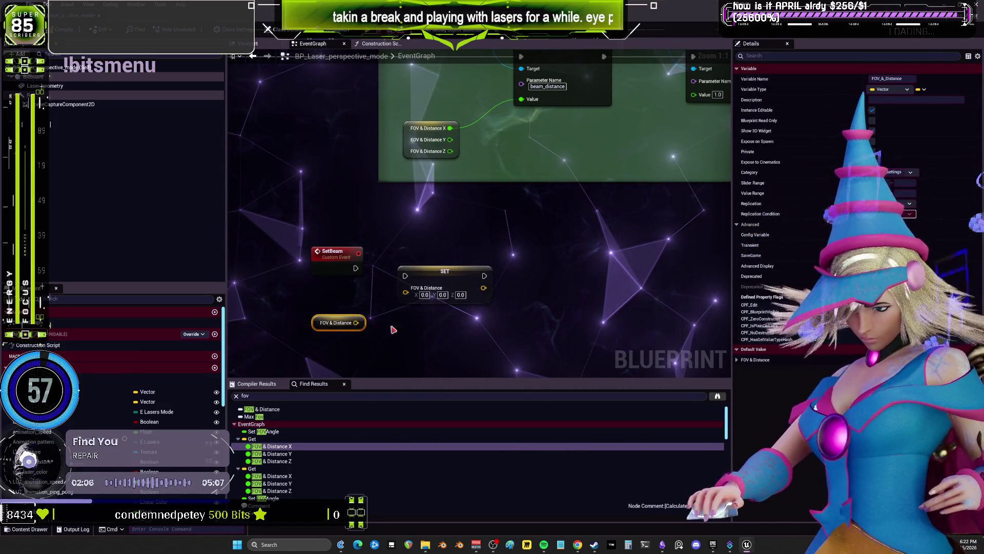
right_click(406, 292)
click(425, 330)
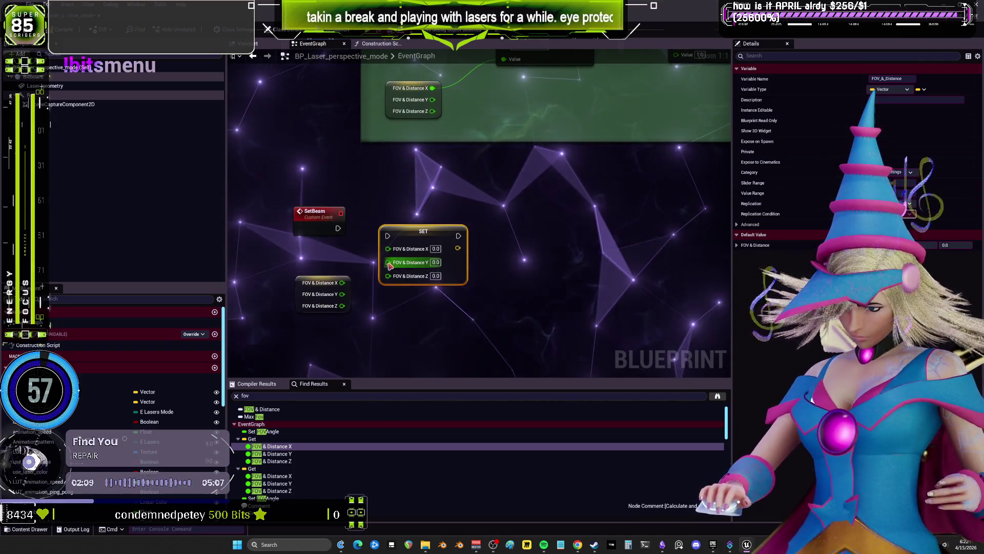
mouse_move(388, 263)
mouse_down()
mouse_move(355, 237)
mouse_move(388, 236)
mouse_move(388, 249)
mouse_up()
drag(342, 305, 388, 272)
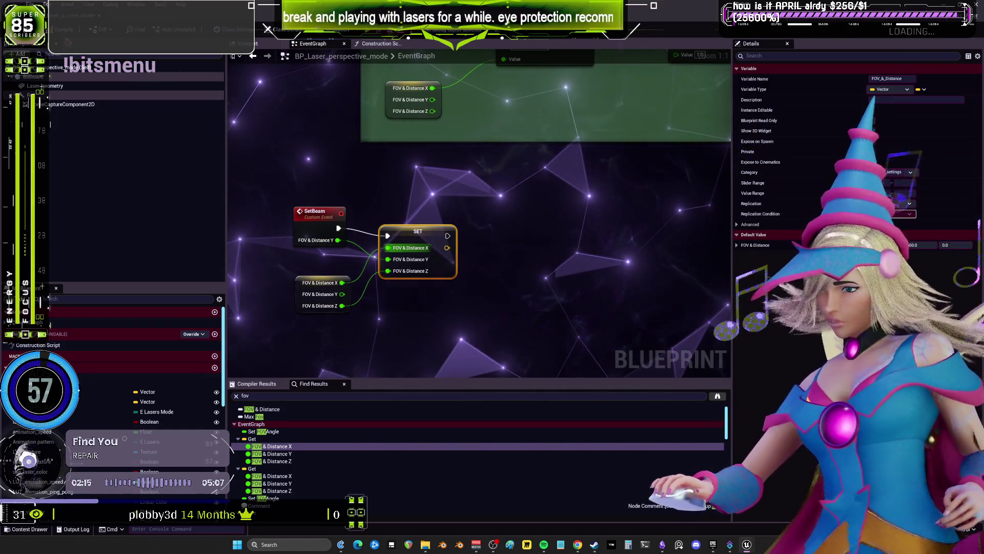
click(335, 168)
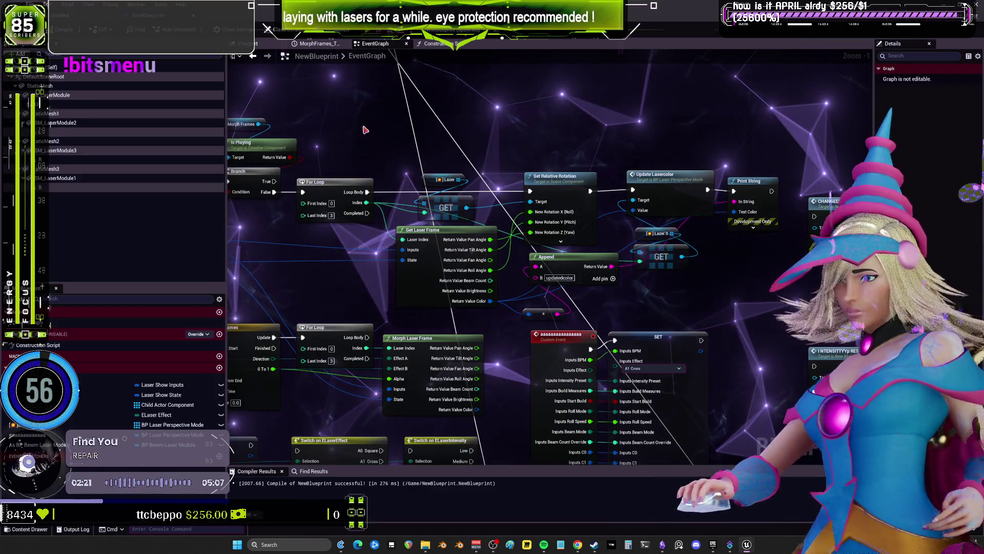
- Add a Set Beam call from the GET node's wire
drag(554, 121, 356, 140)
mouse_move(503, 274)
mouse_down()
mouse_move(479, 300)
mouse_move(468, 210)
mouse_move(475, 164)
mouse_up()
text(SetBeam)
key(Return)
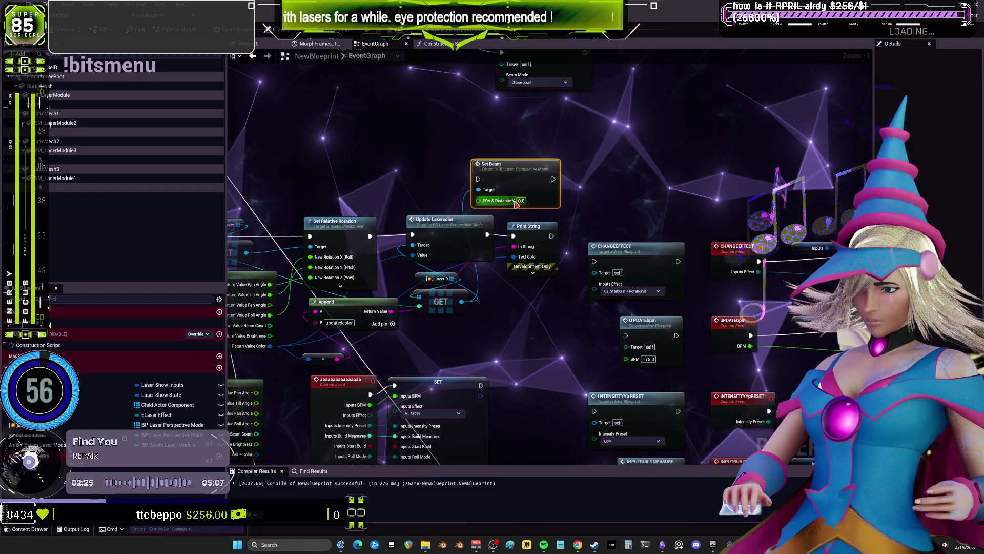
drag(332, 207, 369, 190)
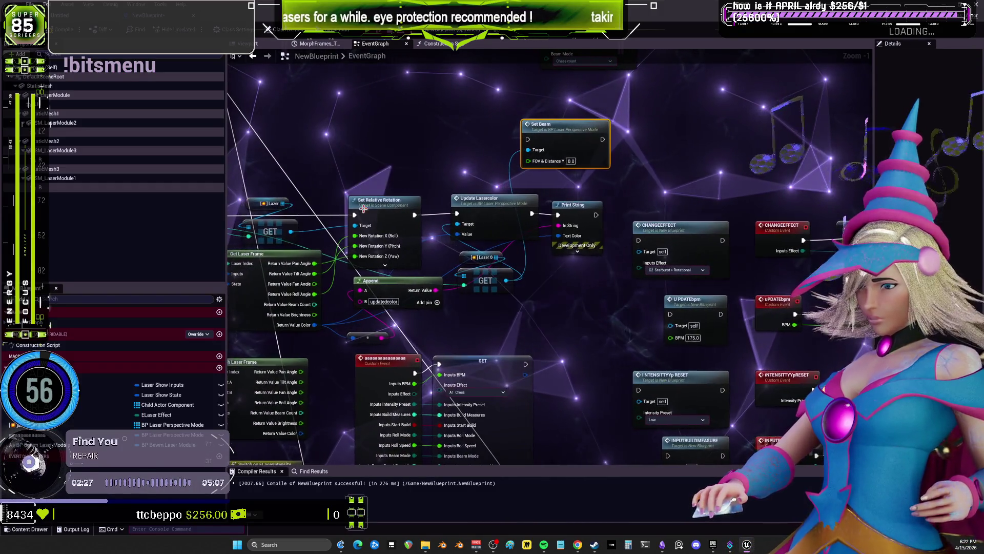
- Multiply a Get Laser Frame output by 50 into FOV & Distance Y, running Set Beam after Print String
drag(315, 304, 449, 149)
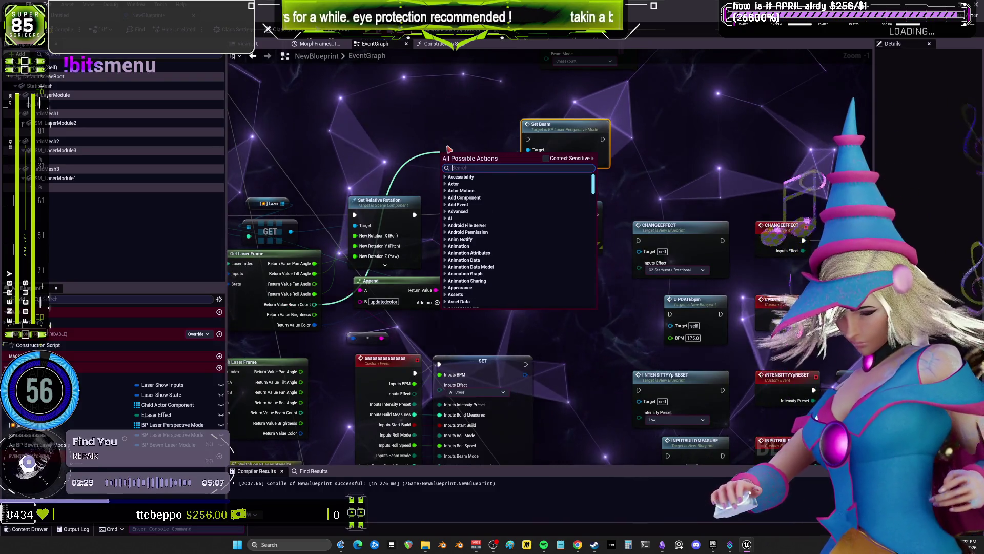
text(mul)
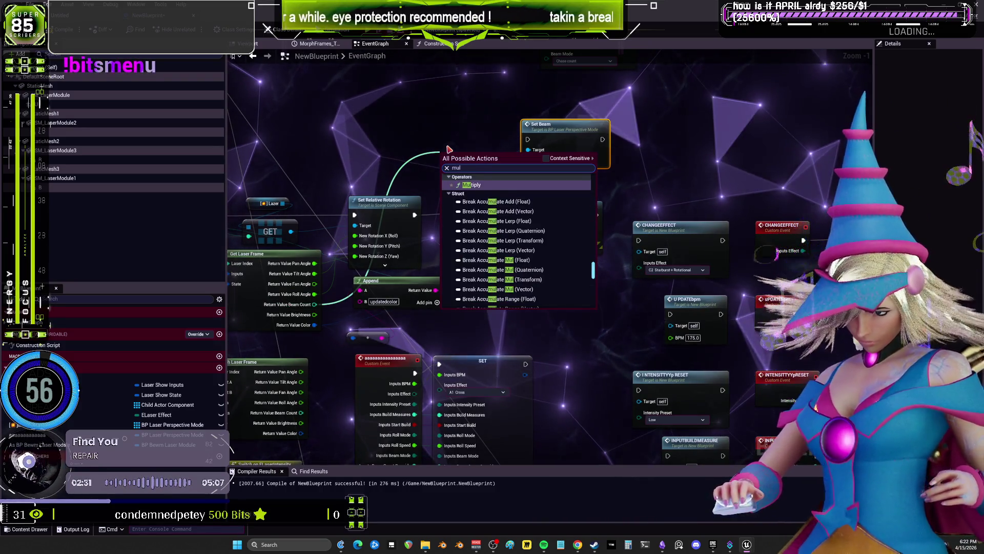
key(Return)
click(454, 168)
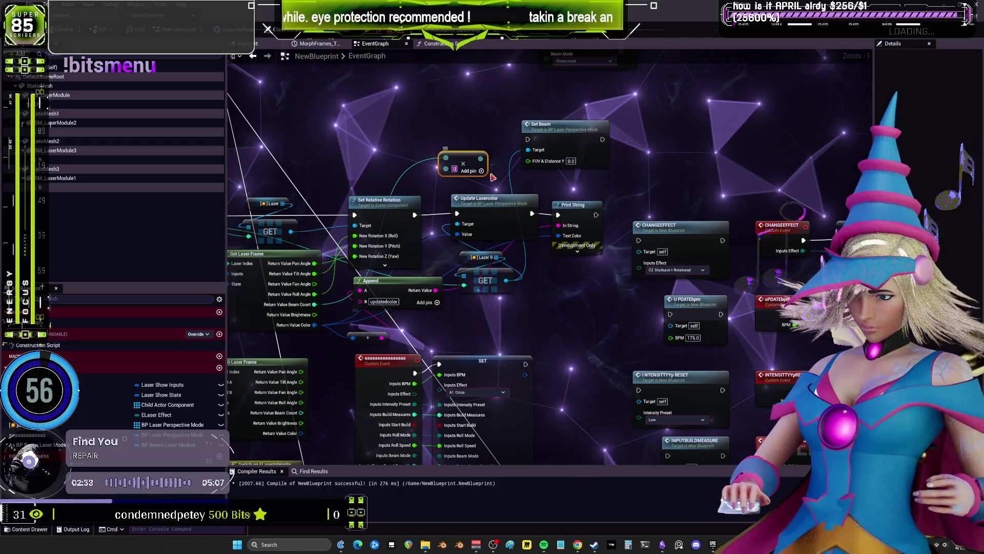
text(50)
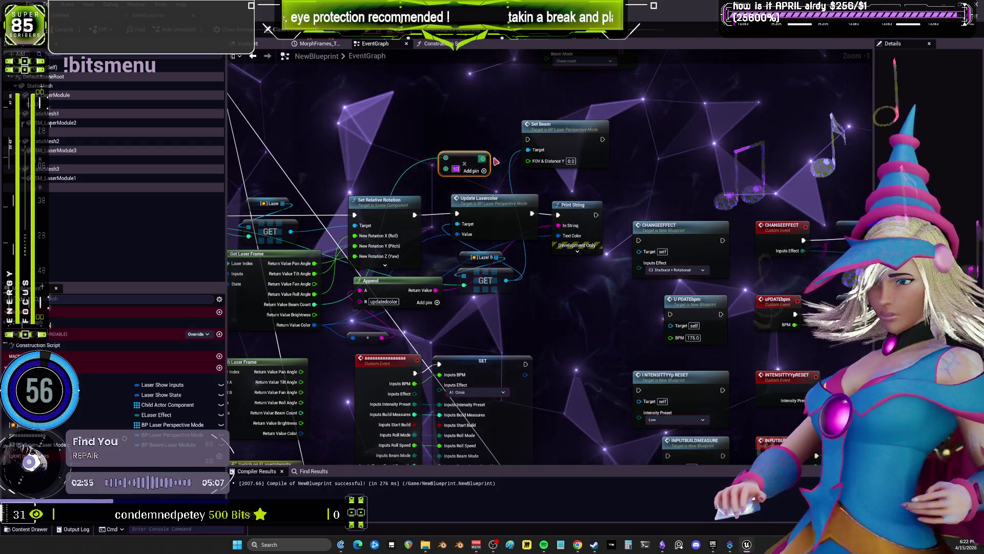
drag(483, 157, 528, 161)
drag(595, 216, 528, 139)
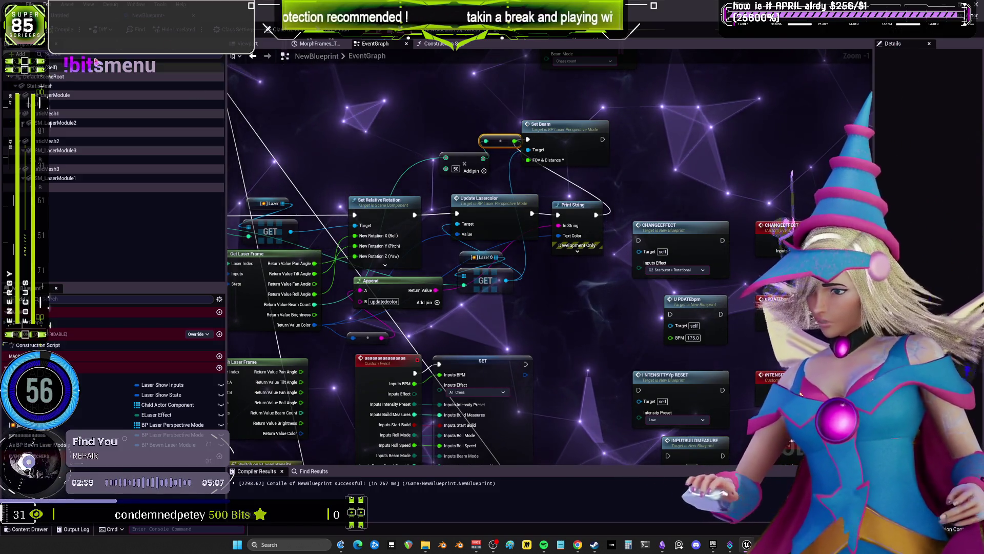
key(alt+Tab)
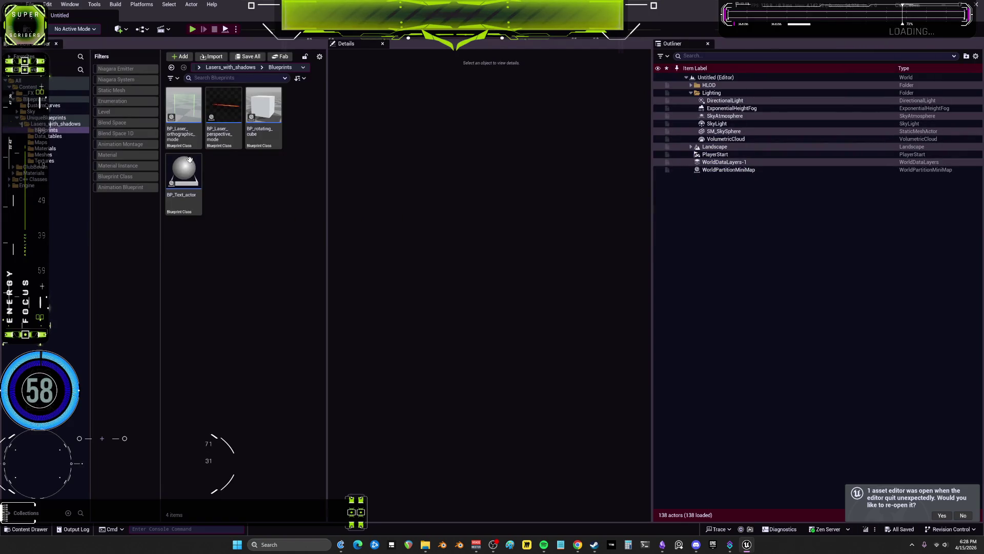
- Open NewBlueprint from the Content folder and bring the ChangeEffect and UpdateBPM nodes into view
click(28, 86)
double_click(223, 174)
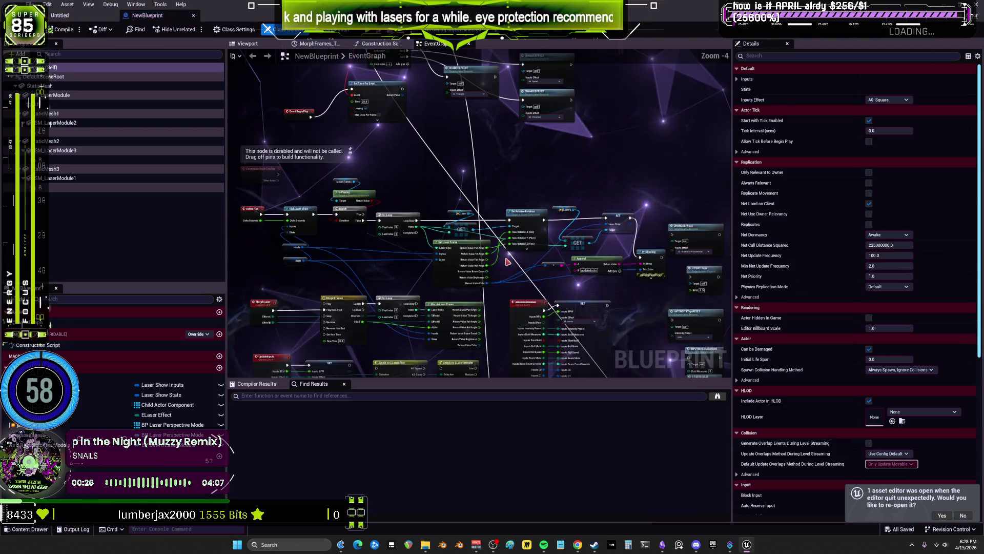
scroll(586, 198, up, 1)
mouse_move(586, 198)
mouse_down()
mouse_move(429, 101)
mouse_move(334, 3)
mouse_up()
scroll(480, 214, down, 5)
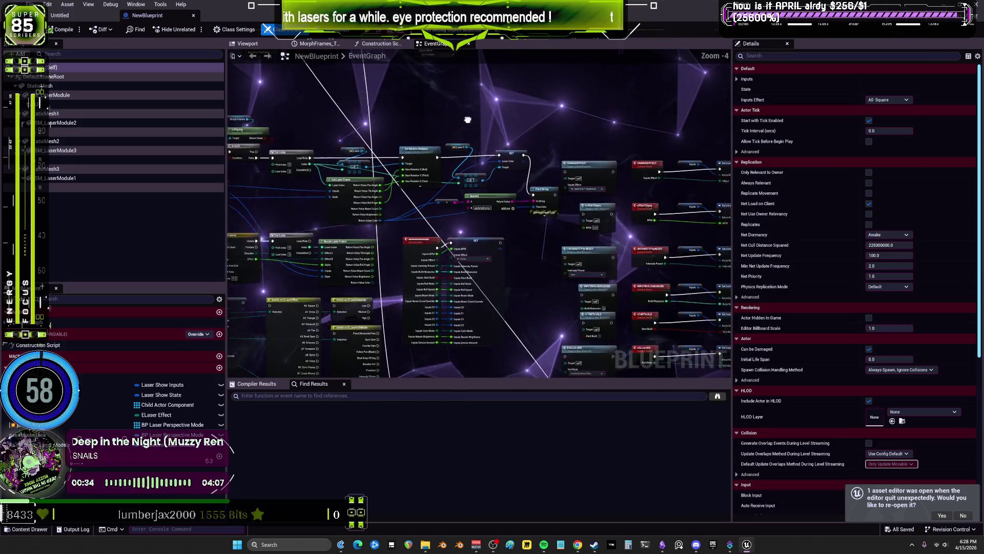
scroll(437, 164, up, 1)
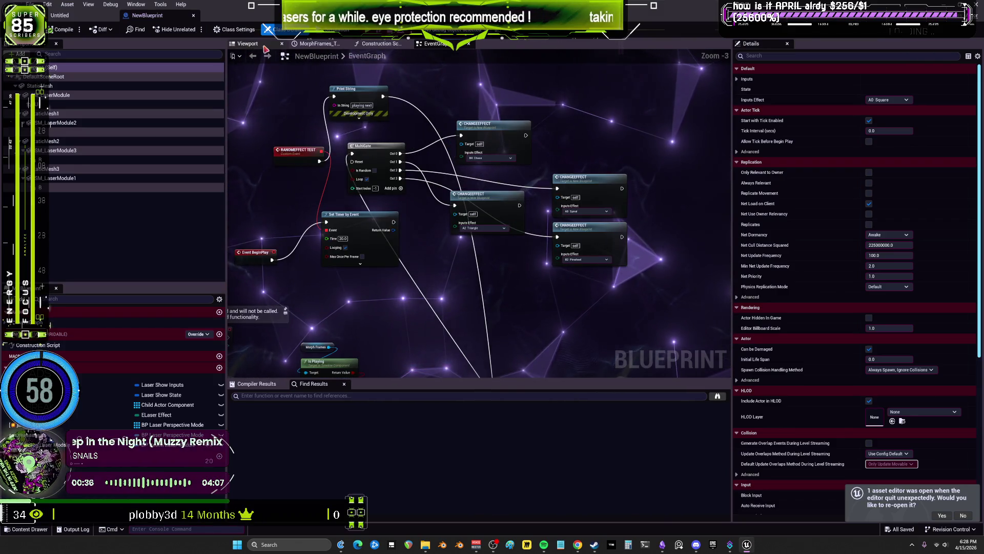
- Switch to the Construction Script and zoom in on the ADD and Lazer nodes
click(379, 44)
scroll(480, 214, down, 1)
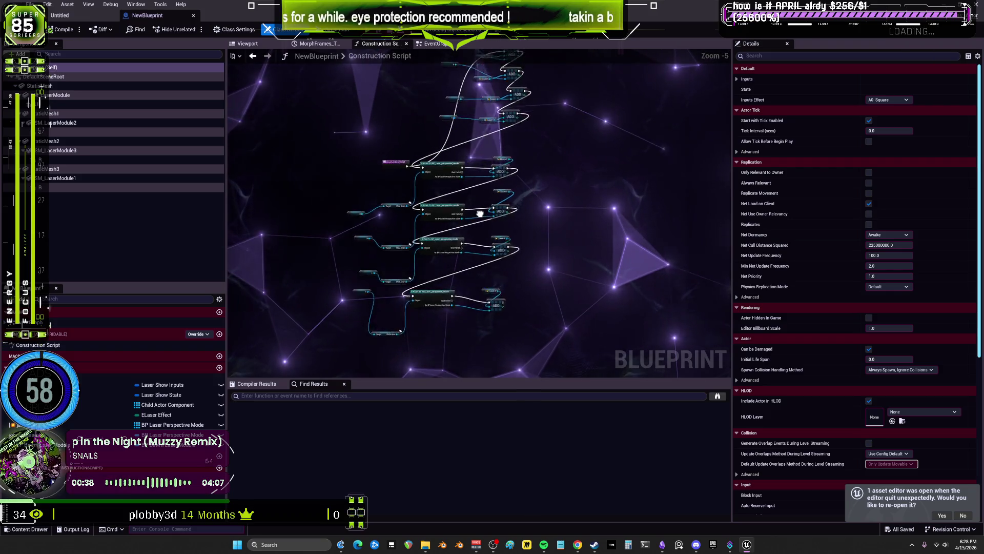
scroll(480, 214, up, 5)
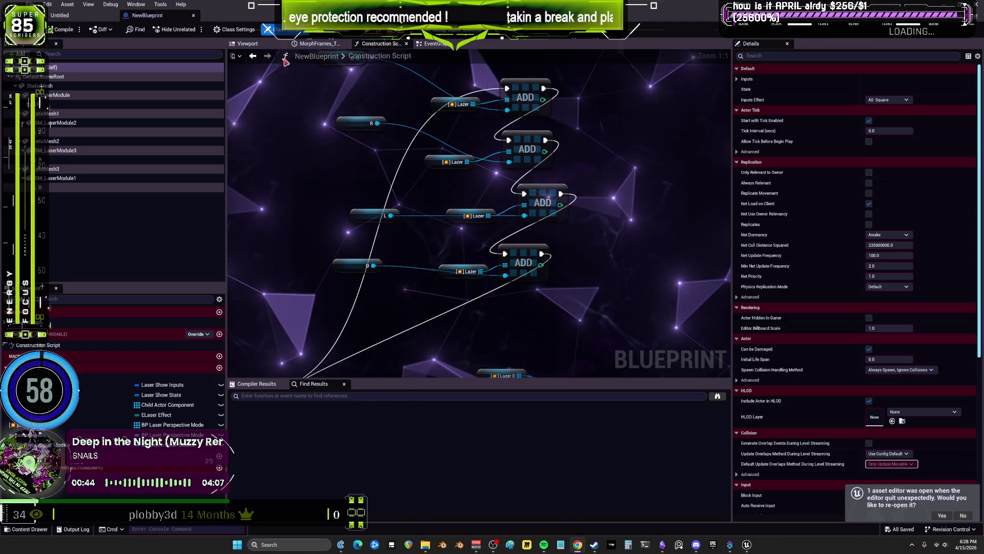
- Watch the laser modules render in the Viewport, then go back to the EventGraph
click(259, 44)
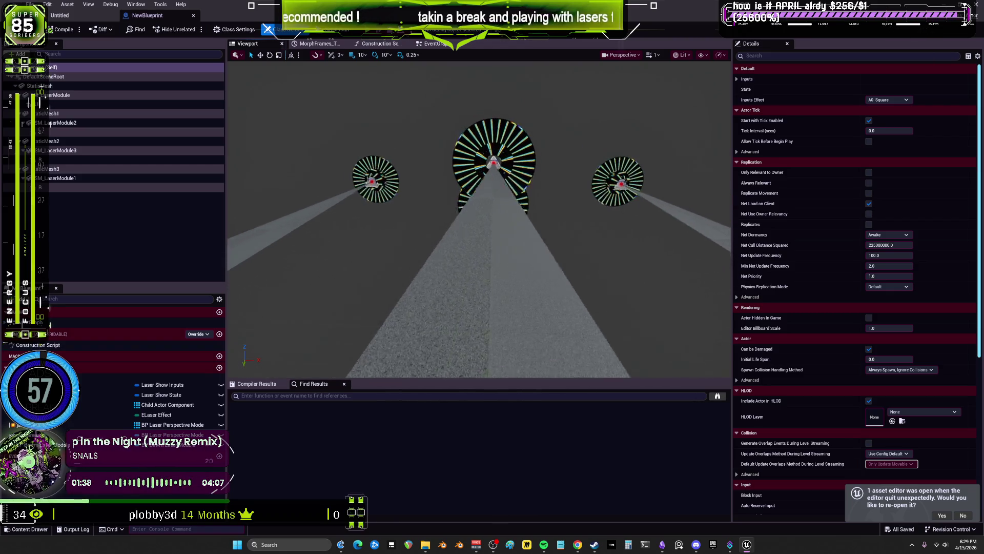
click(429, 43)
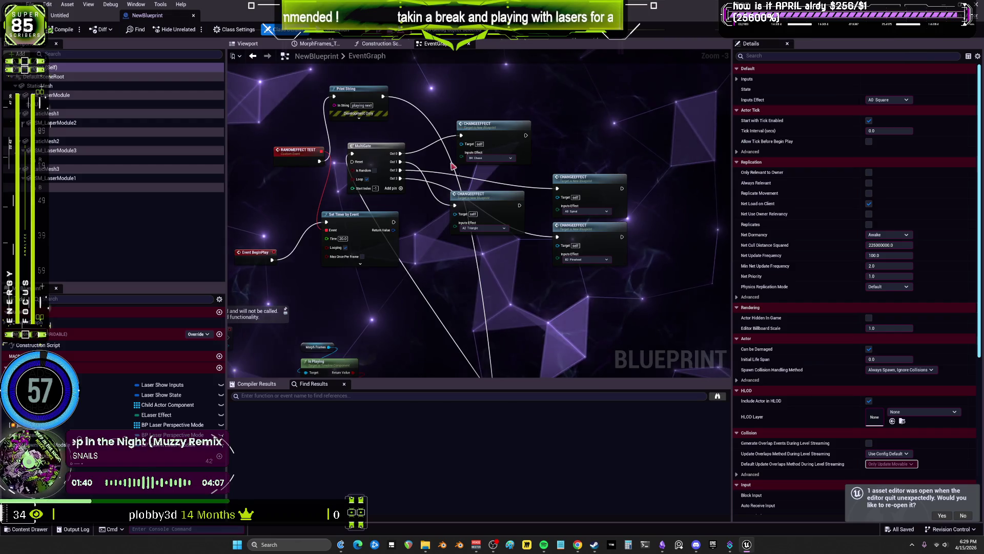
scroll(453, 167, down, 2)
scroll(498, 173, up, 3)
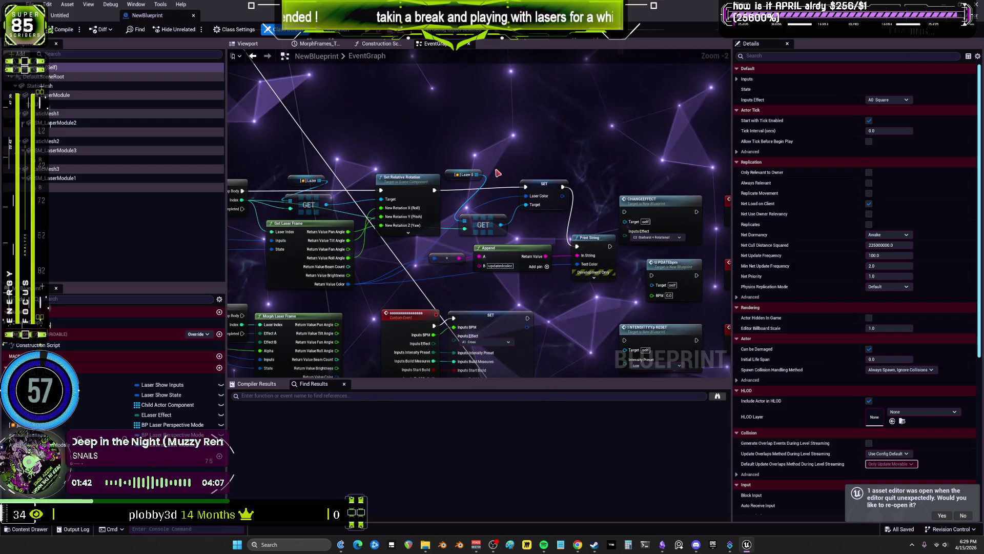
drag(497, 173, 399, 92)
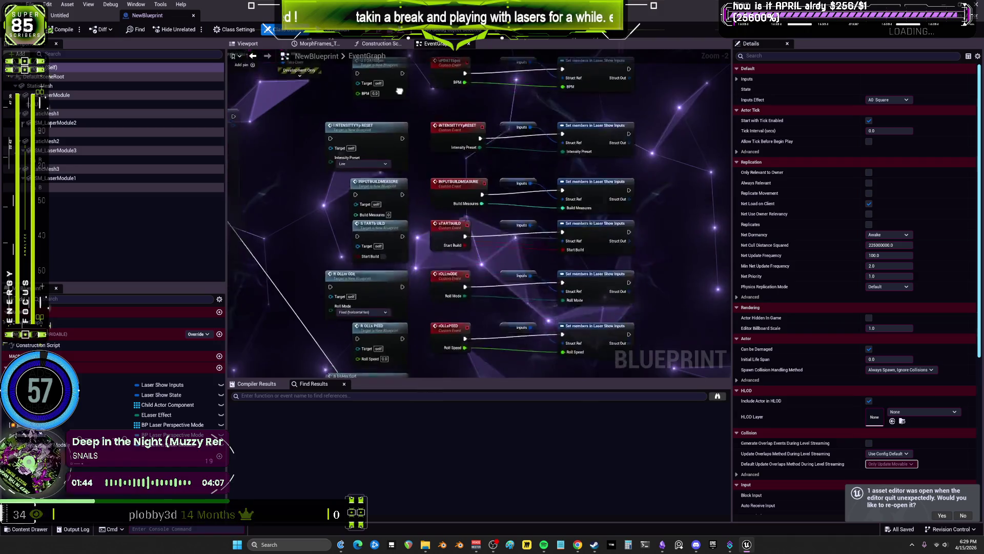
drag(365, 260, 357, 224)
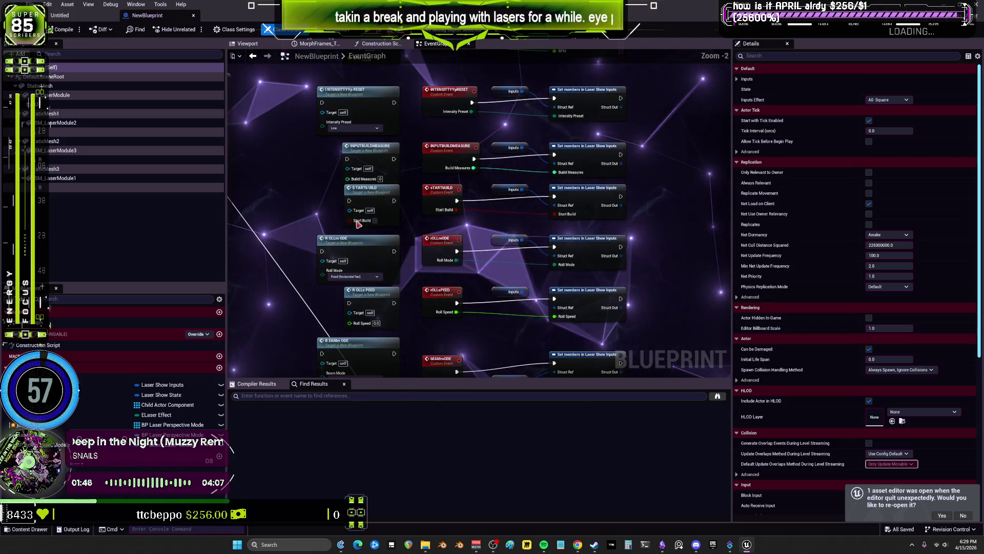
scroll(358, 225, down, 2)
scroll(401, 224, up, 2)
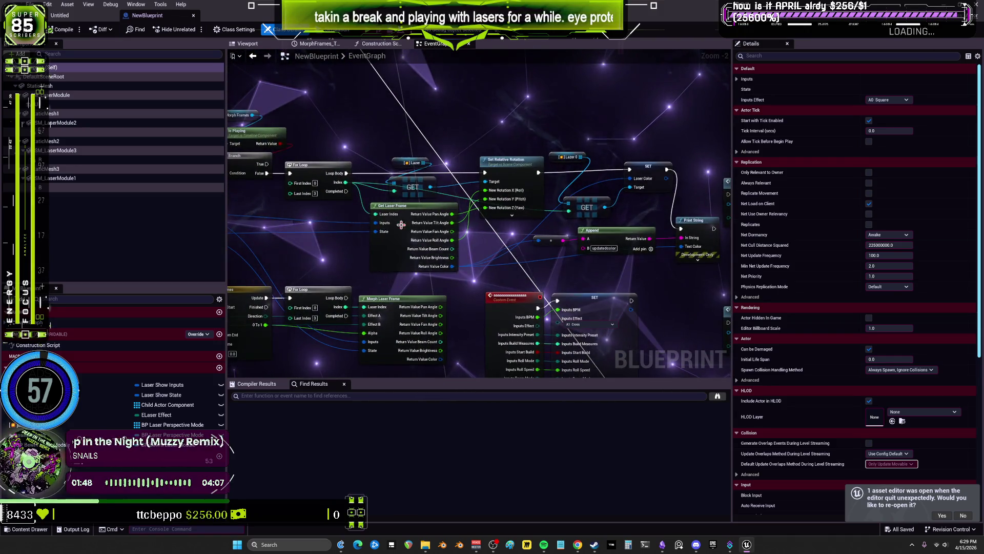
drag(426, 145, 485, 208)
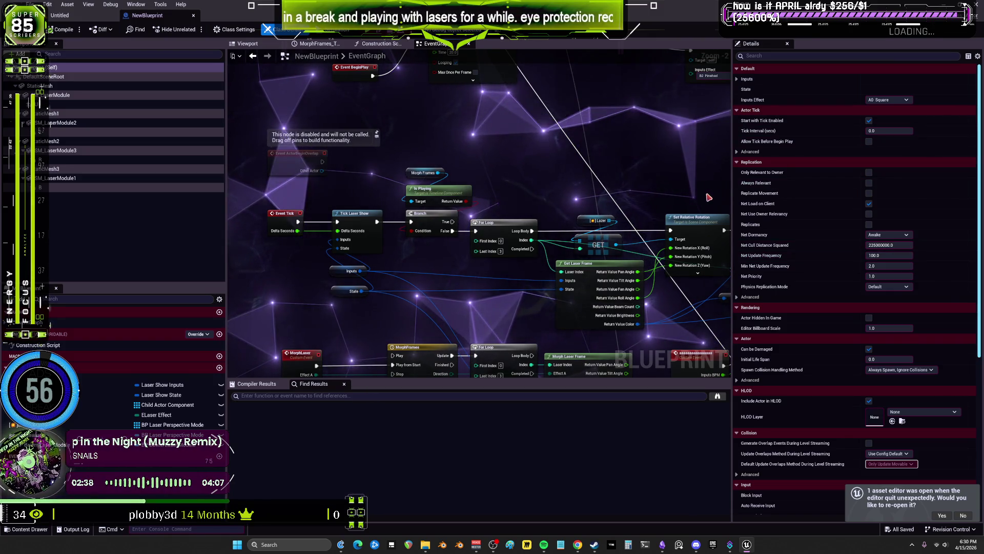
- Pan to the SET and Switch nodes and shrink the Details panel to widen the graph
drag(709, 198, 701, 197)
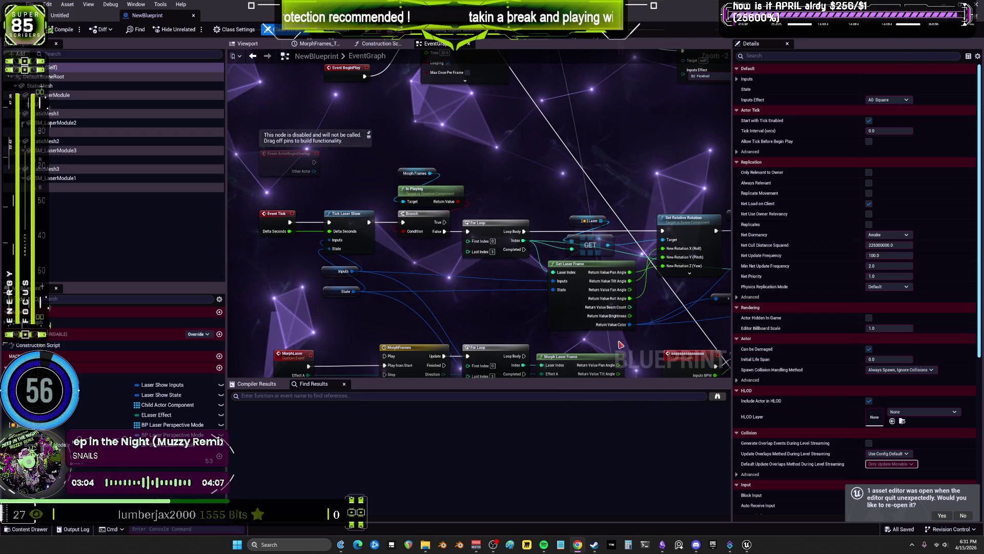
drag(424, 323, 424, 5)
drag(580, 135, 490, 148)
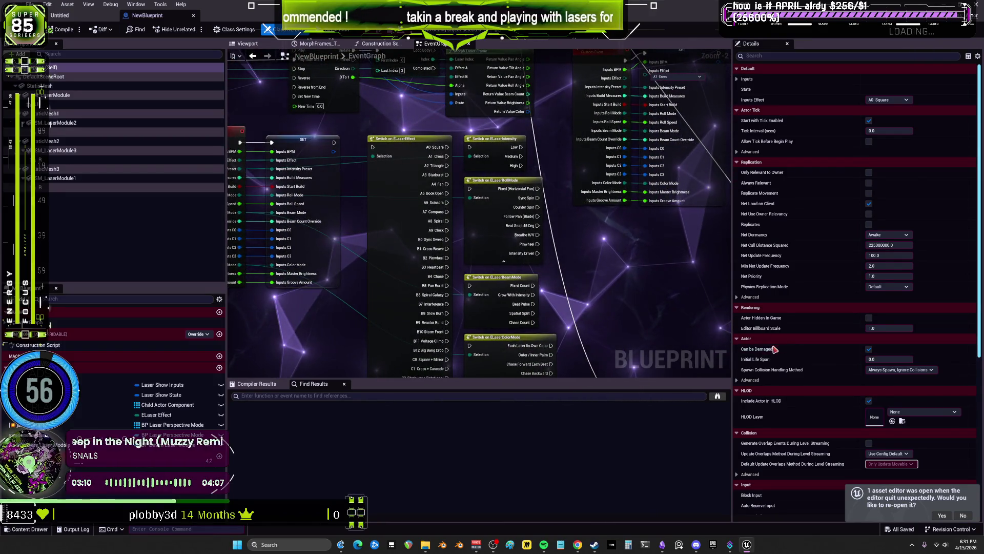
drag(734, 299, 921, 299)
mouse_move(441, 169)
mouse_down()
mouse_move(395, 114)
mouse_move(557, 109)
mouse_up()
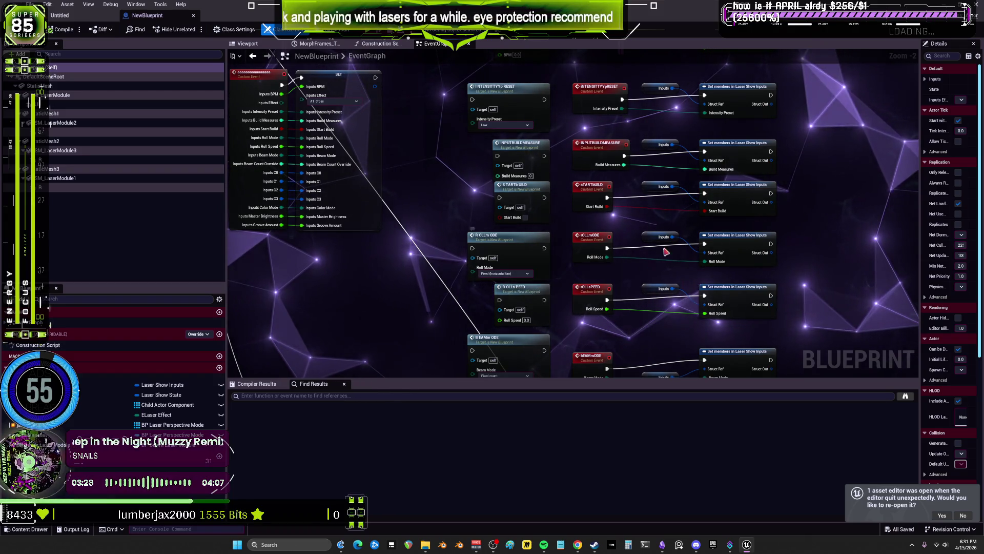
- Place Print String above CHANGEEFFECT, then shift SET and Print String left beside GET
mouse_move(666, 252)
mouse_down()
mouse_move(718, 353)
mouse_move(810, 451)
mouse_move(916, 530)
mouse_up()
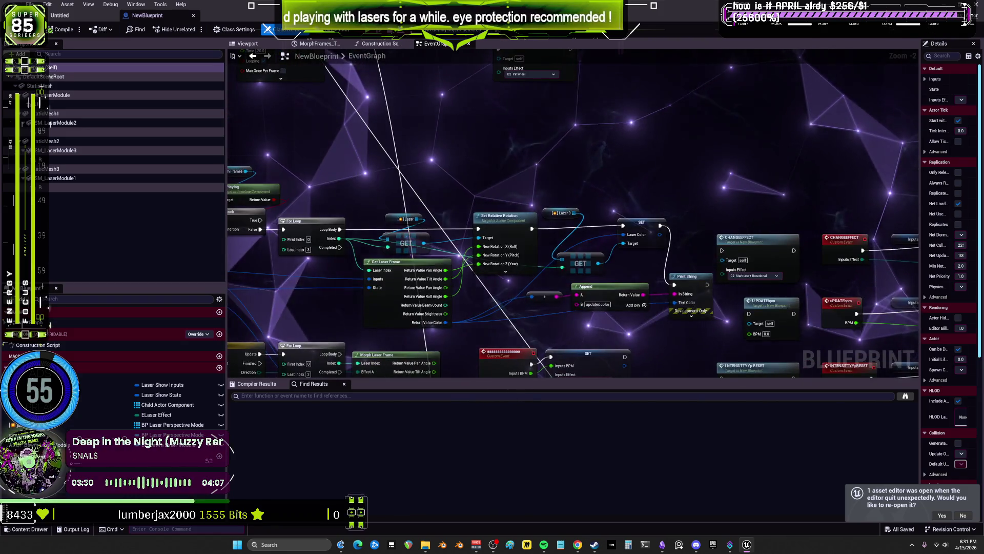
mouse_move(447, 198)
mouse_down()
mouse_move(342, 179)
mouse_move(176, 87)
mouse_up()
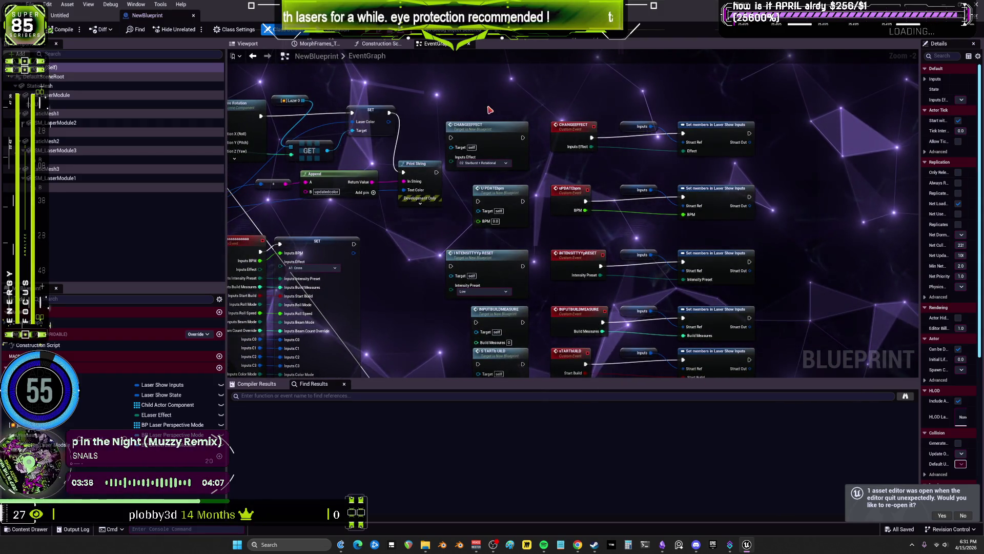
drag(554, 175, 589, 223)
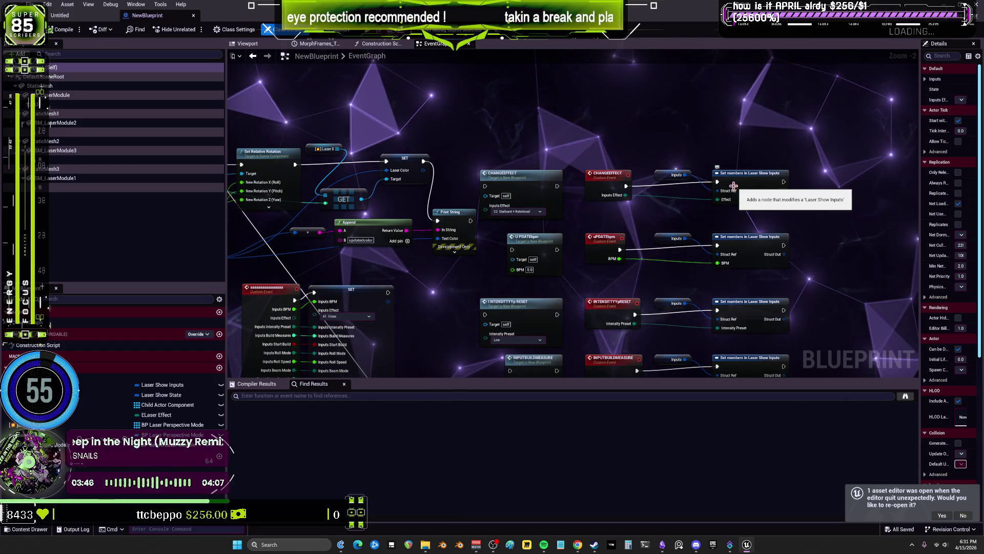
drag(451, 211, 463, 153)
drag(519, 170, 544, 173)
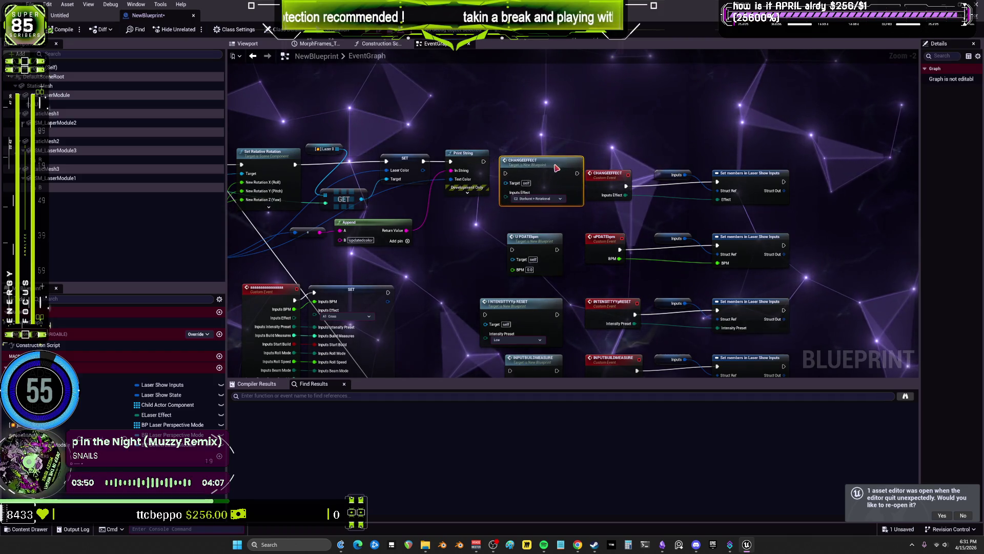
ctrl+click(405, 164)
mouse_move(461, 169)
mouse_down()
mouse_move(422, 163)
mouse_move(605, 189)
mouse_move(696, 250)
mouse_move(419, 171)
mouse_move(494, 271)
mouse_up()
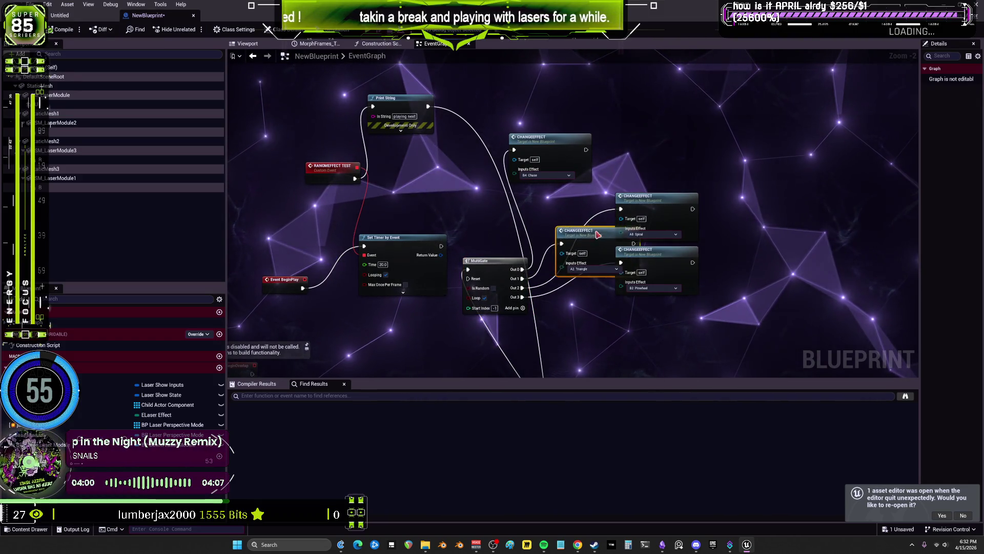
- Stack the A2 Triangle, B4 Chase, A8 Spiral and B2 Pinwheel CHANGEEFFECT nodes in a column beside MultiGate
drag(598, 235, 636, 207)
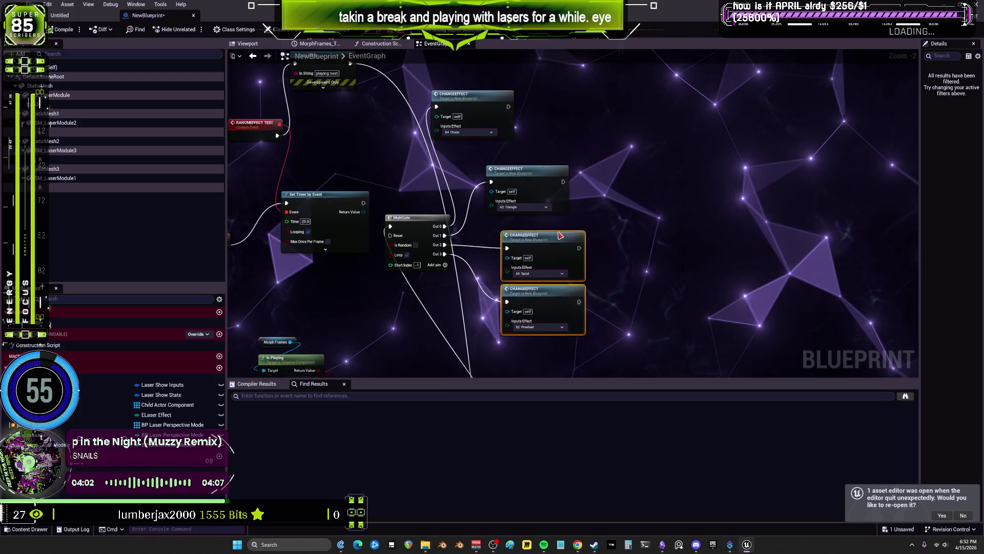
drag(560, 234, 551, 224)
drag(462, 95, 514, 113)
drag(606, 93, 522, 348)
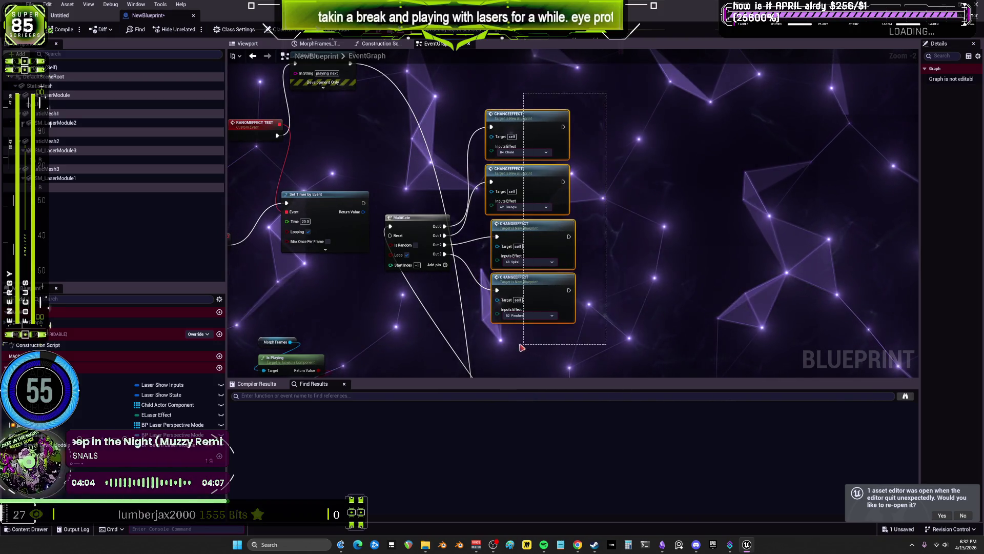
drag(533, 307, 574, 318)
drag(405, 218, 459, 168)
- Regroup Print String, RANDOMEFFECT TEST, Set Timer by Event and Event BeginPlay together
mouse_move(616, 89)
mouse_down()
mouse_move(569, 319)
mouse_move(672, 308)
mouse_up()
drag(462, 170, 487, 164)
drag(359, 153, 549, 236)
click(541, 167)
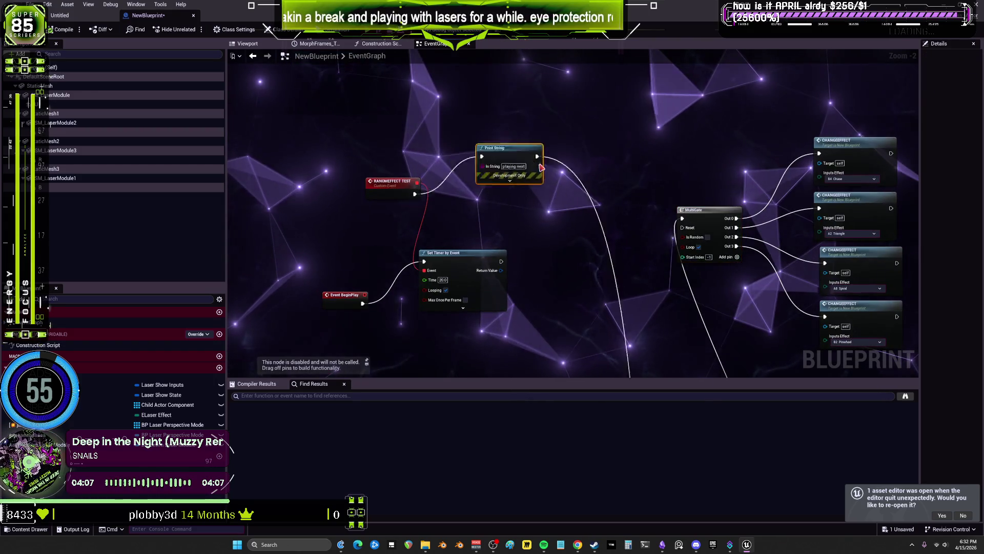
drag(541, 167, 599, 193)
drag(389, 181, 384, 175)
drag(478, 259, 484, 261)
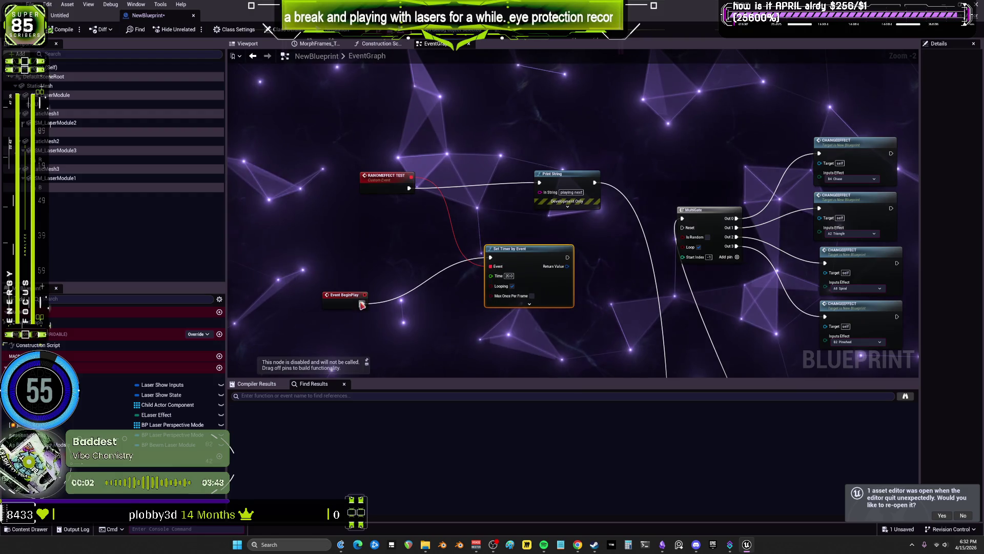
mouse_move(362, 304)
mouse_down()
mouse_move(401, 278)
mouse_move(400, 255)
mouse_up()
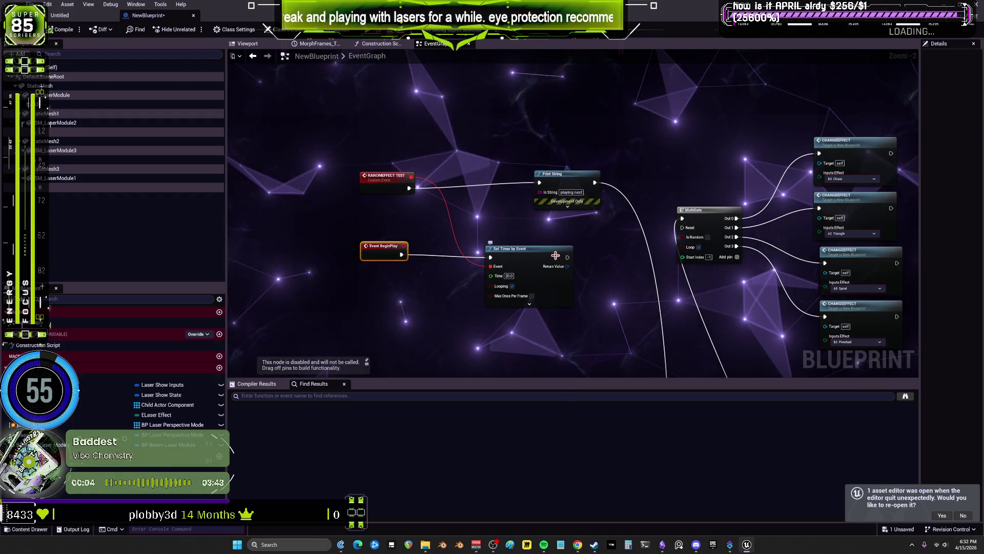